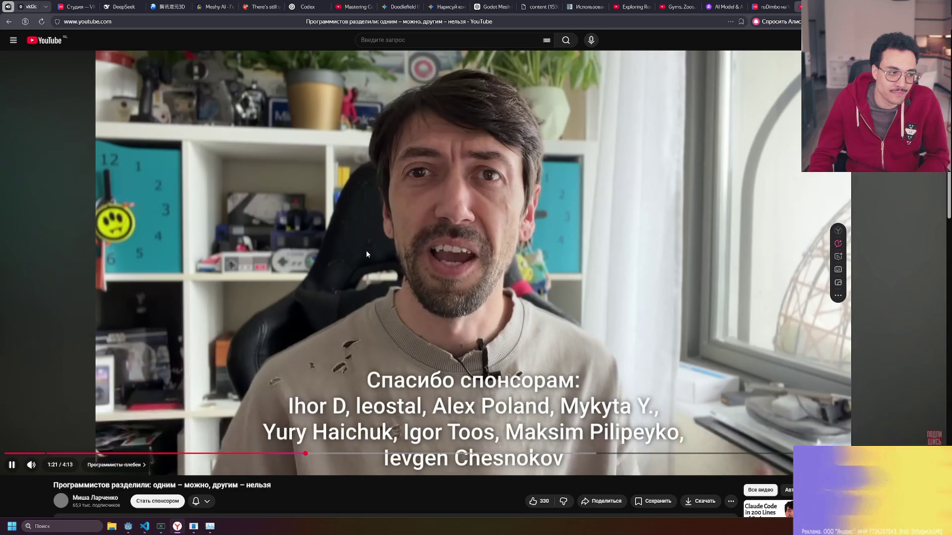
# Alternate pause and play on the programmers video, leaving it paused around 2:22.
pyautogui.click(479, 253)
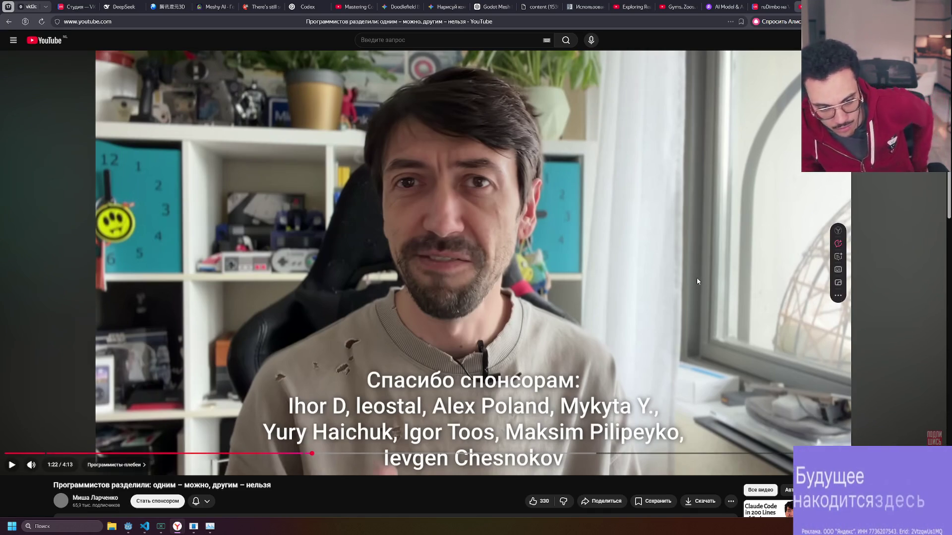
pyautogui.click(490, 255)
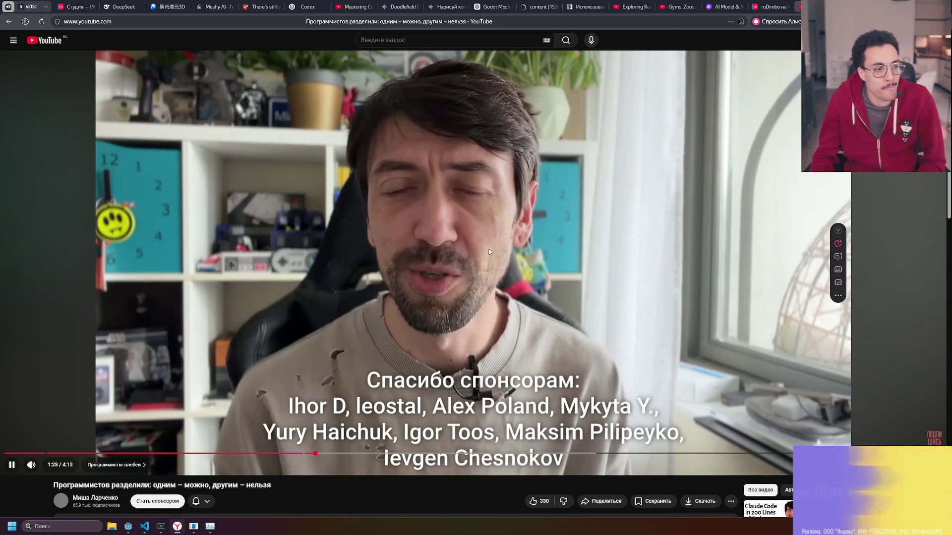
pyautogui.click(490, 242)
pyautogui.click(504, 229)
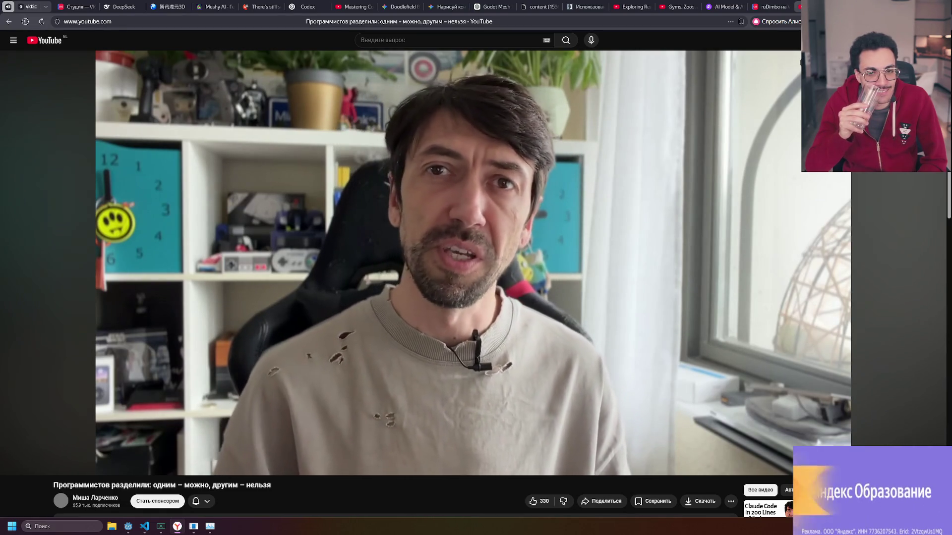
pyautogui.click(505, 232)
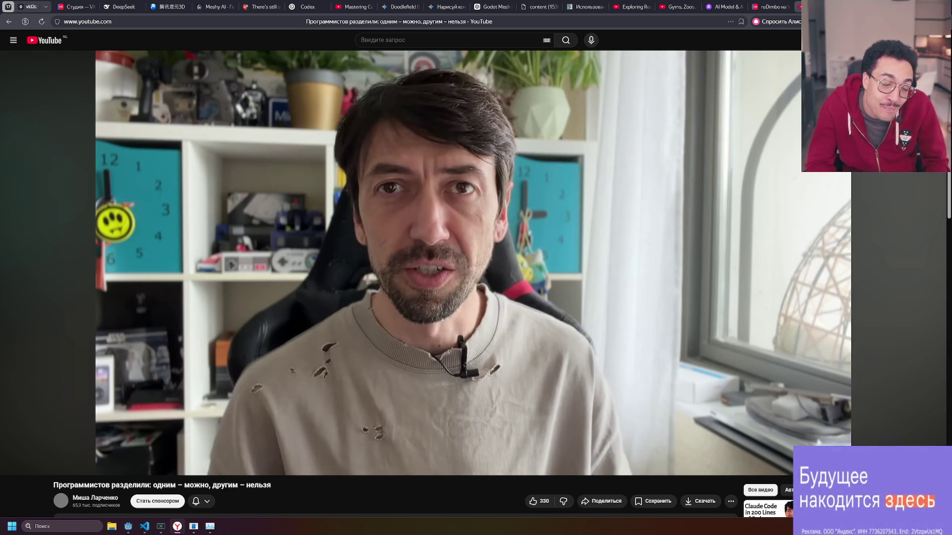
pyautogui.click(503, 229)
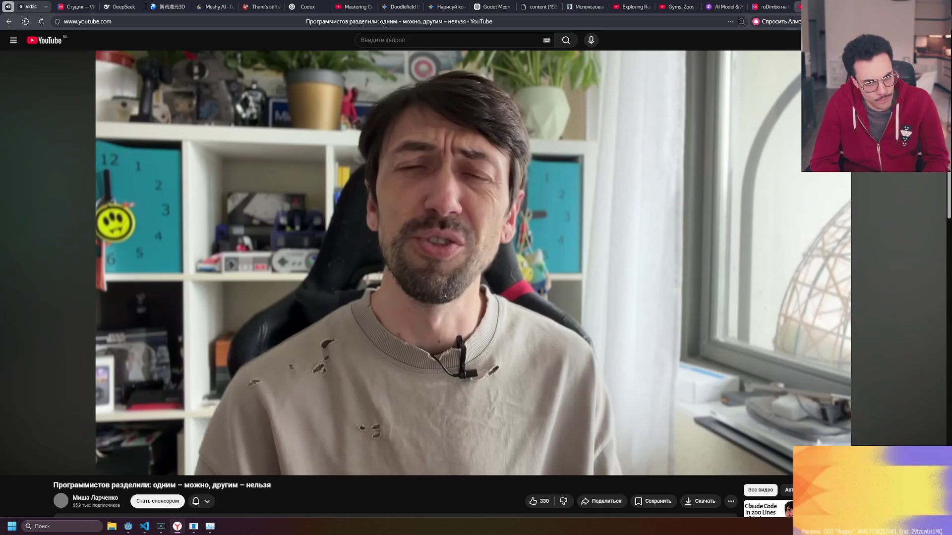
pyautogui.click(504, 229)
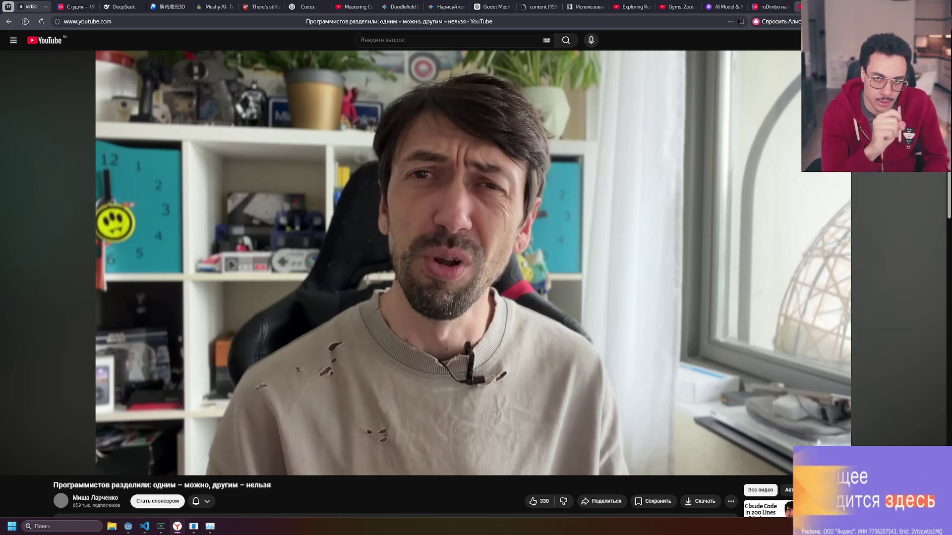
# Play the next stretch of the programmers video with two pauses, ending with it playing.
pyautogui.click(504, 229)
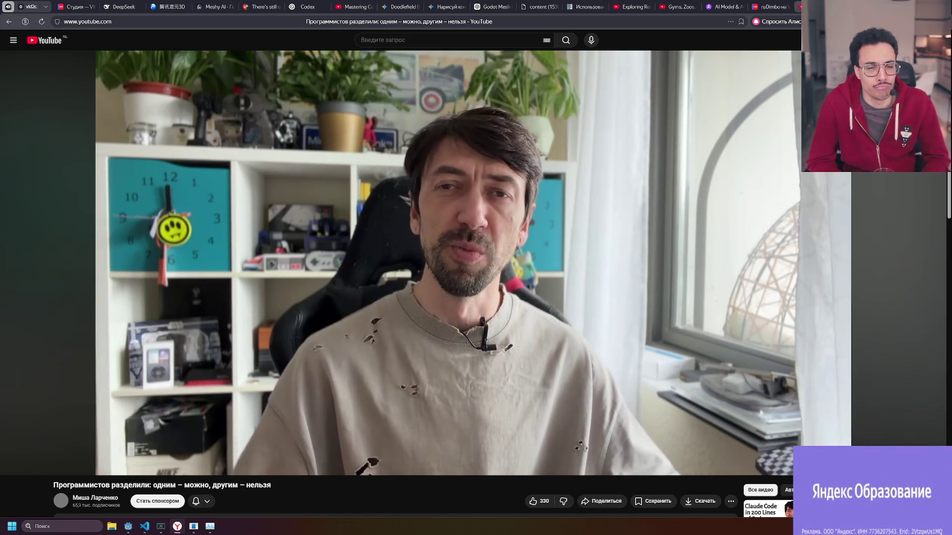
pyautogui.click(504, 229)
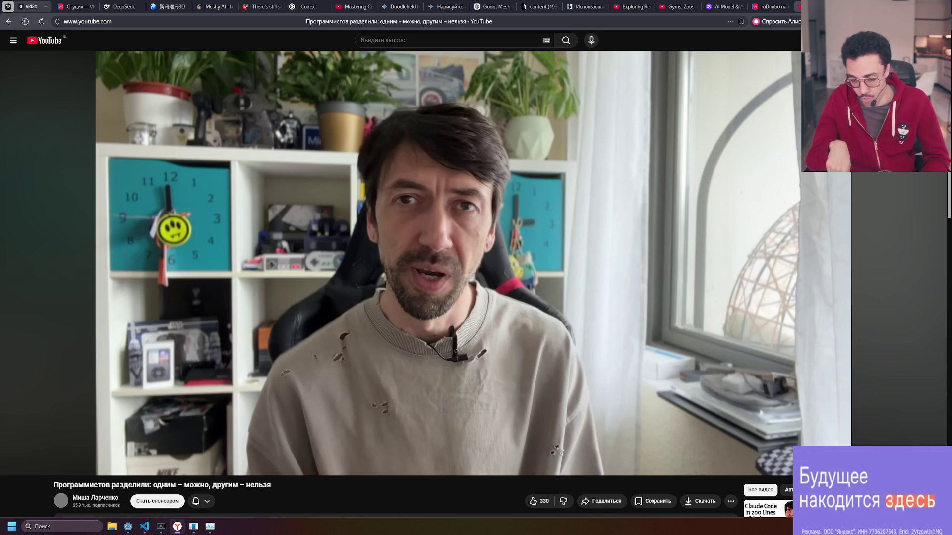
pyautogui.click(505, 230)
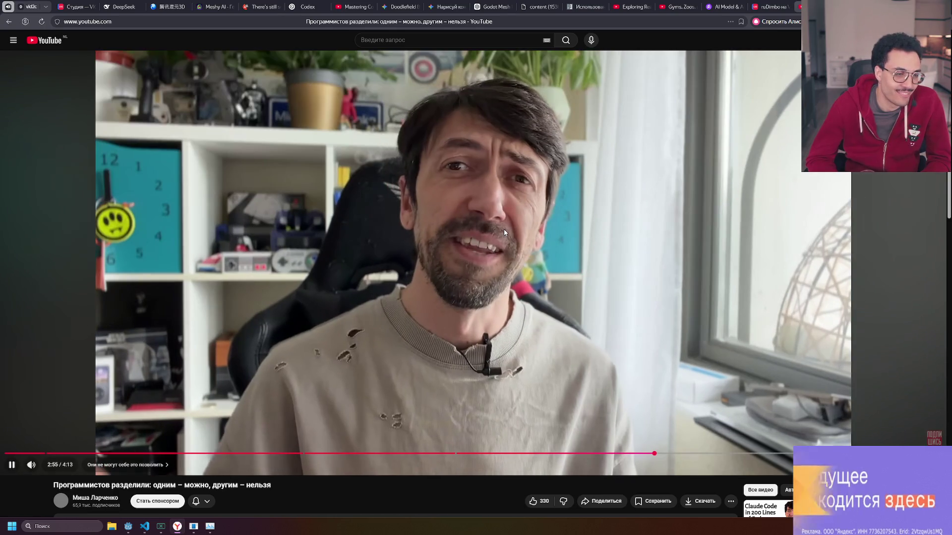
pyautogui.click(503, 230)
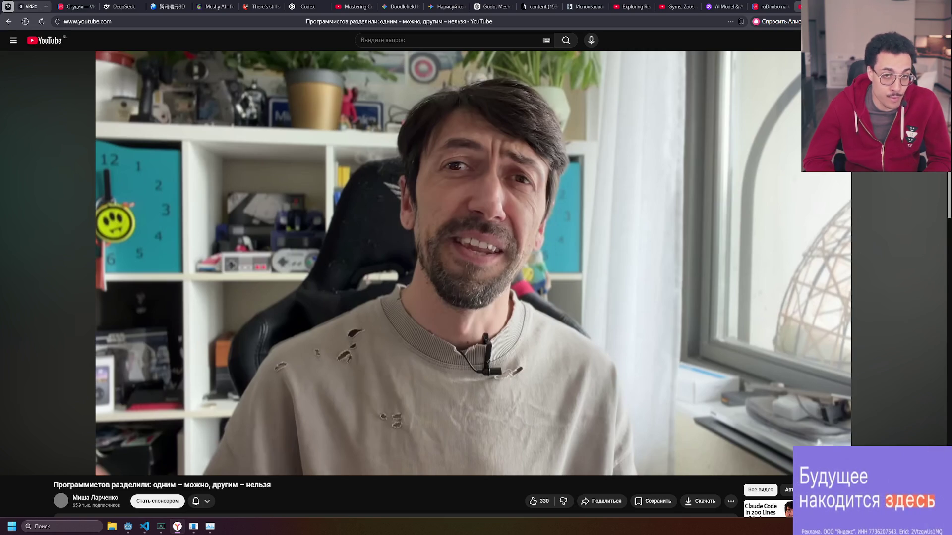
pyautogui.click(504, 230)
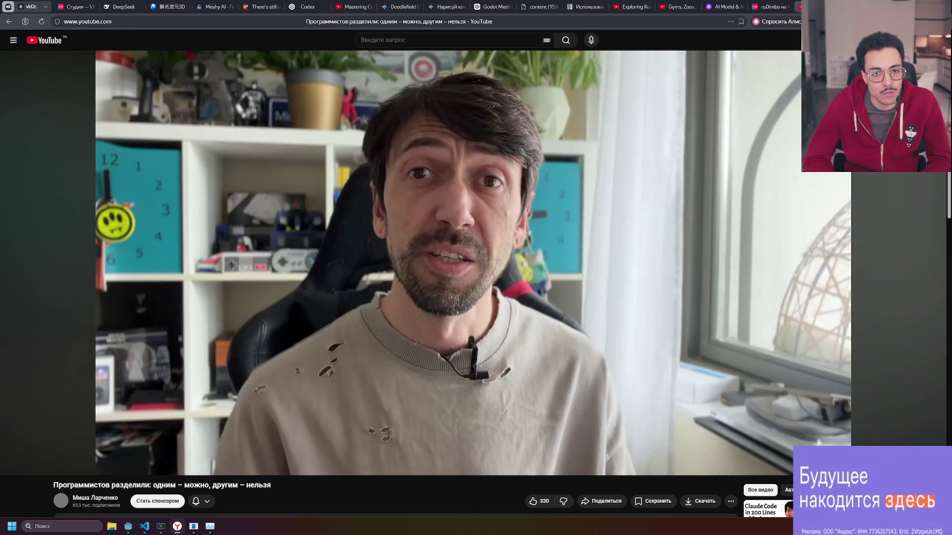
# Pause the programmers video, then resume it so it plays past 3:26.
pyautogui.click(504, 230)
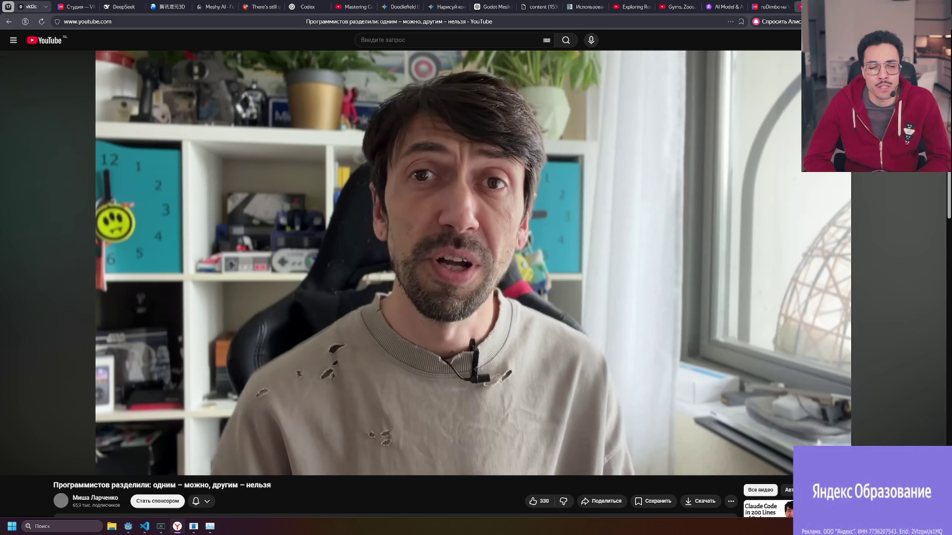
pyautogui.click(504, 231)
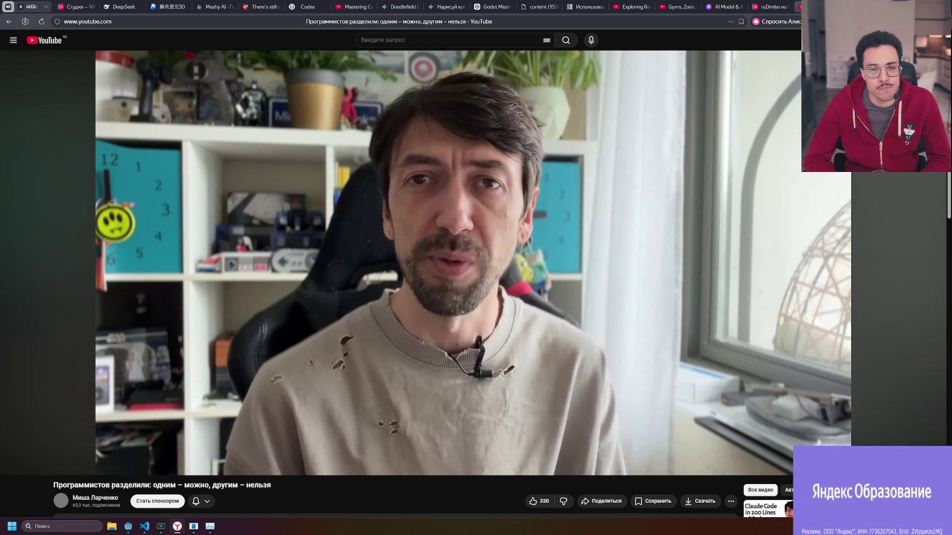
# Pause the programmers video at 3:33, then resume it to play through to the end.
pyautogui.click(504, 229)
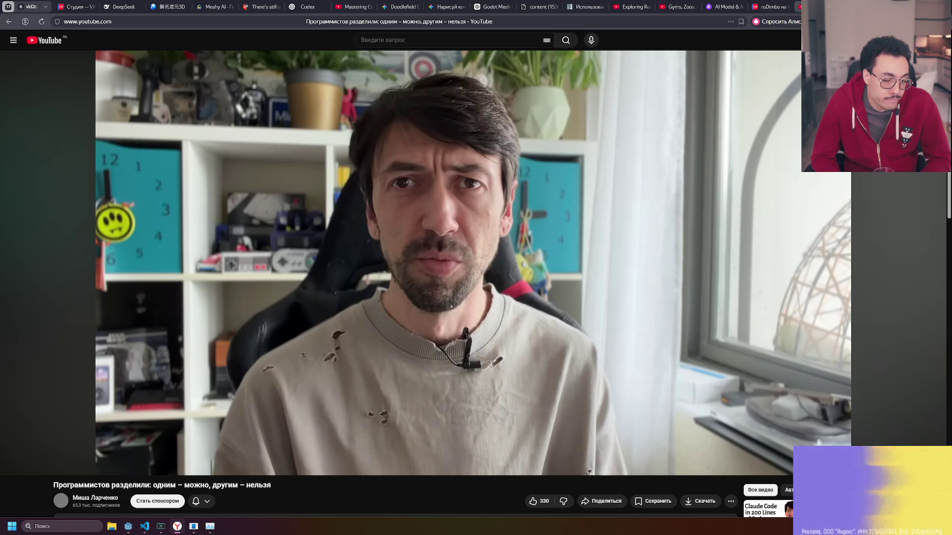
pyautogui.click(504, 229)
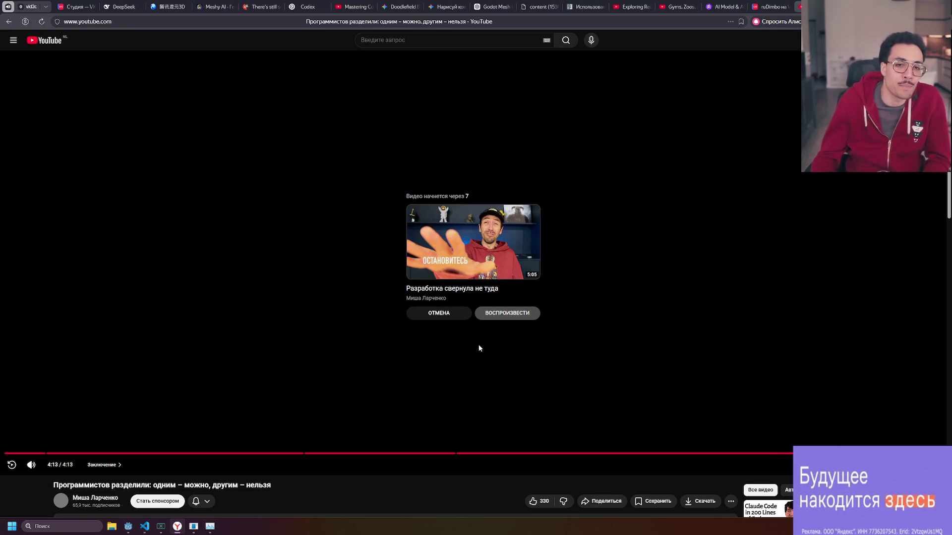
# Cancel the autoplay countdown and open the author's channel on its Видео tab.
pyautogui.click(440, 314)
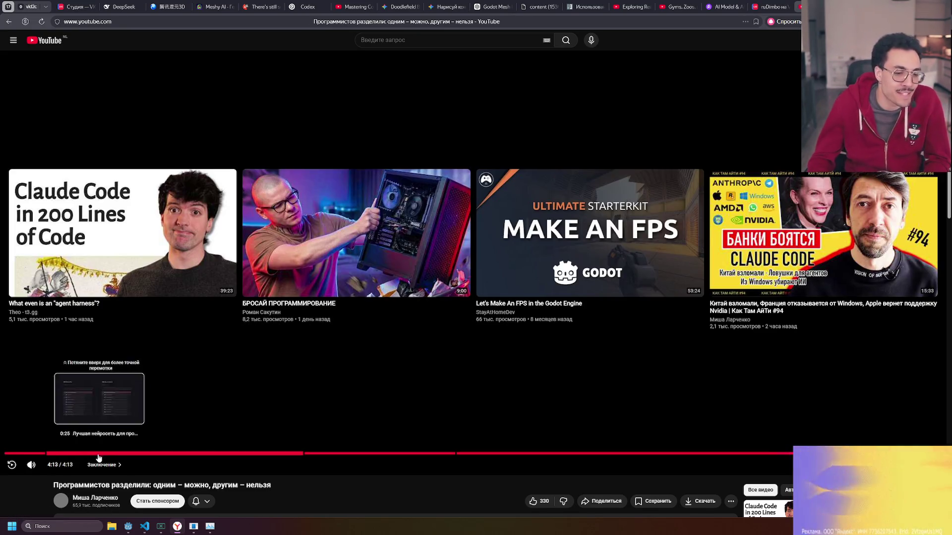
pyautogui.scroll(-2, 93, 437)
pyautogui.click(98, 422)
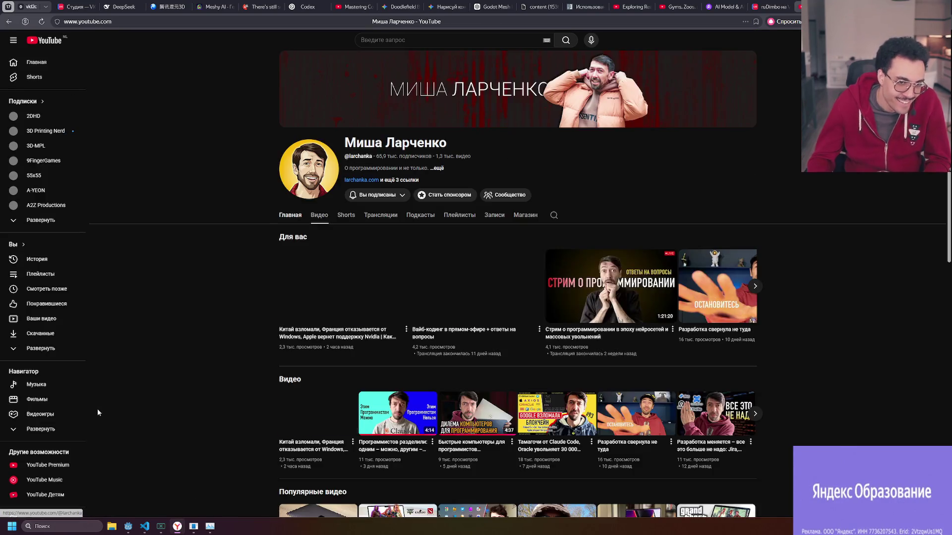
pyautogui.click(313, 217)
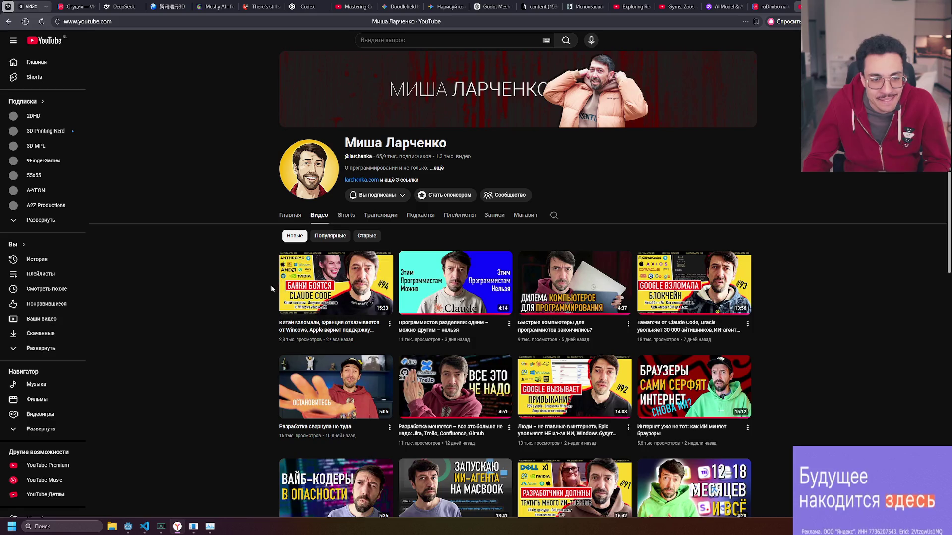
# Play the Short 'The AI developer bubble is going to pop soon'.
pyautogui.moveTo(351, 282)
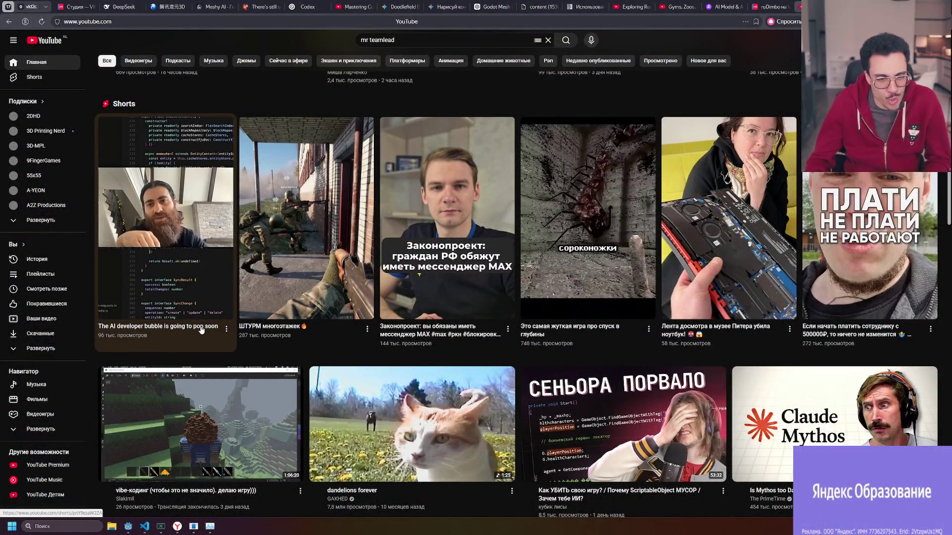
pyautogui.click(195, 267)
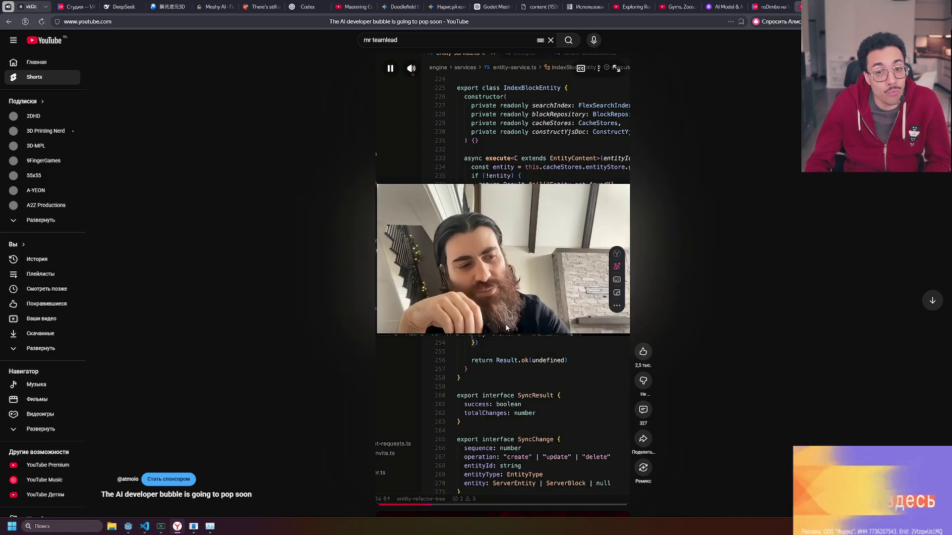
pyautogui.click(475, 260)
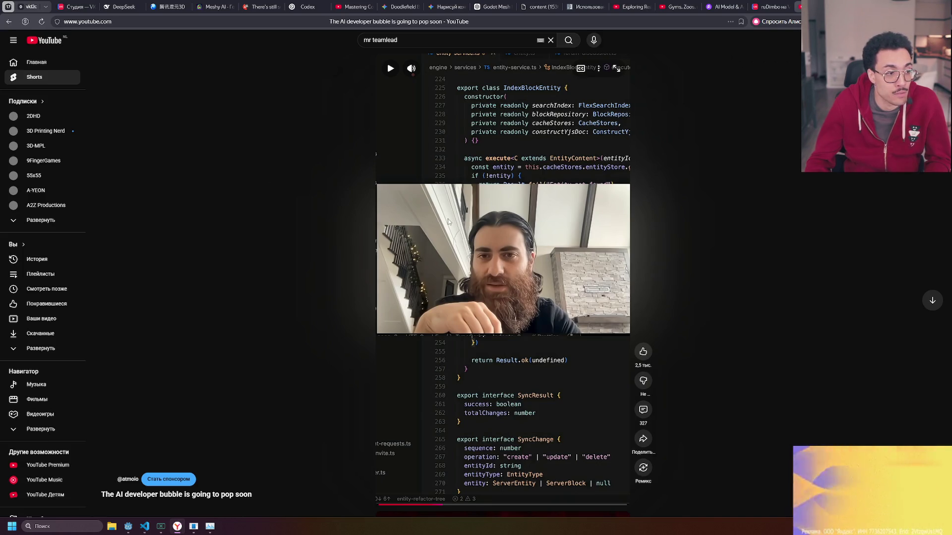
pyautogui.click(450, 235)
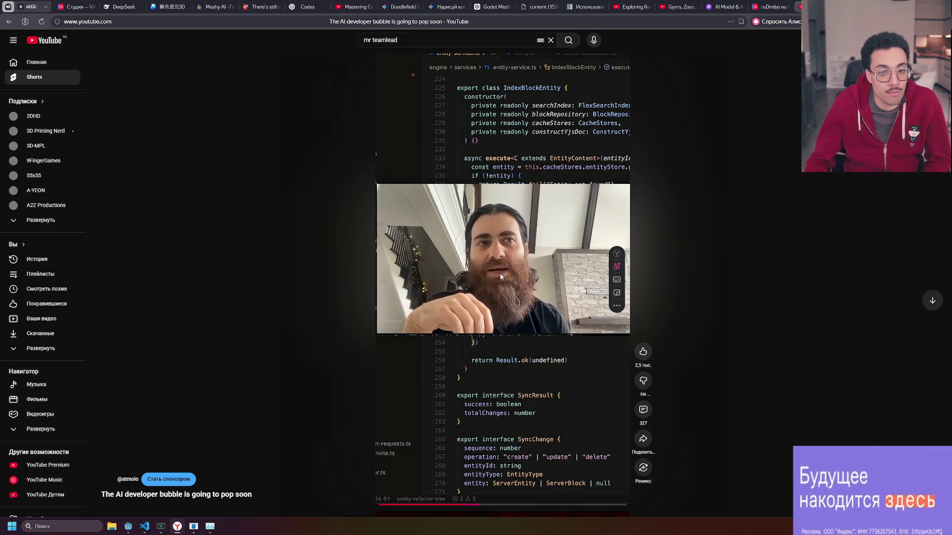
pyautogui.click(455, 302)
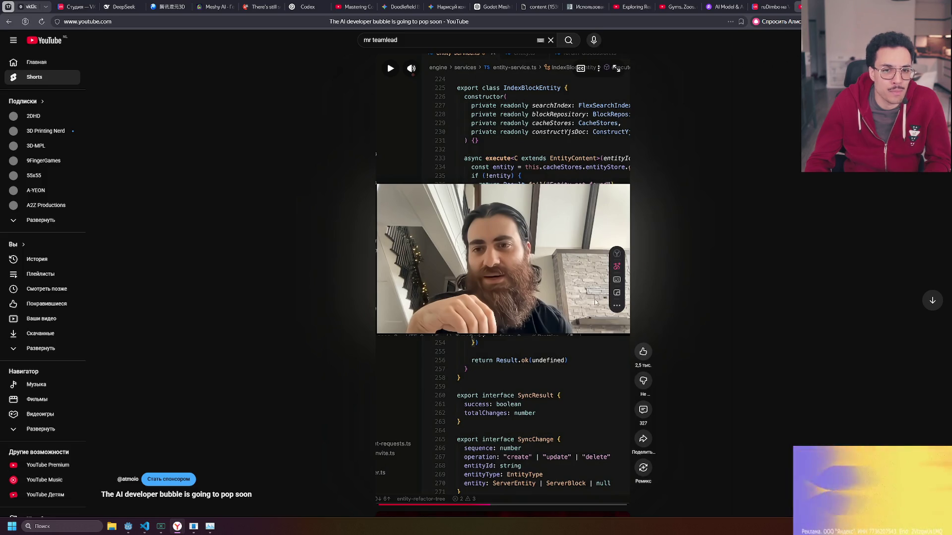
pyautogui.click(8, 22)
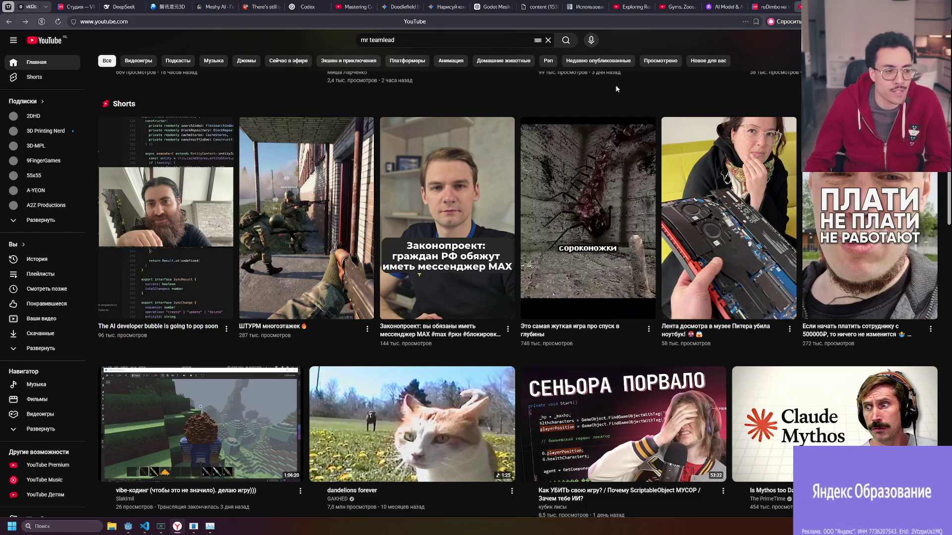
pyautogui.scroll(-4, 573, 89)
pyautogui.scroll(-5, 572, 89)
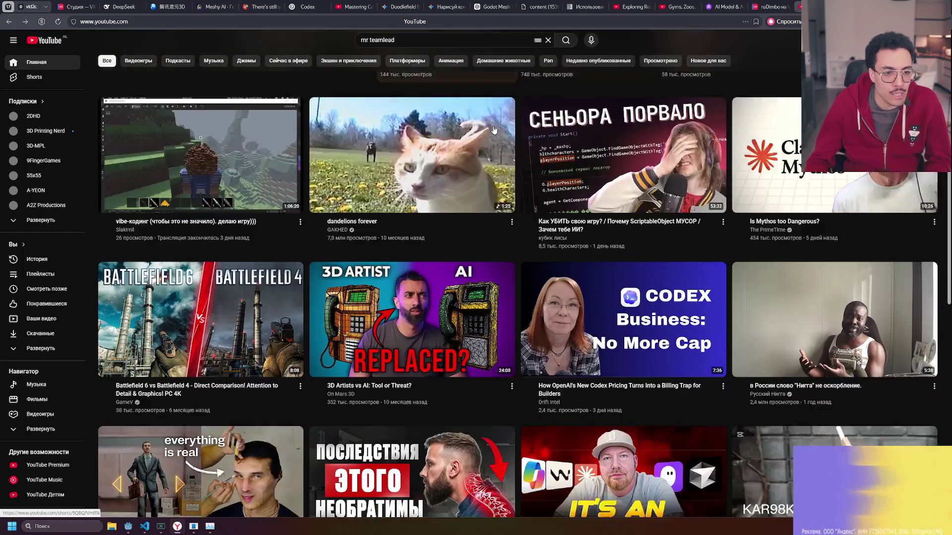
pyautogui.scroll(4, 458, 237)
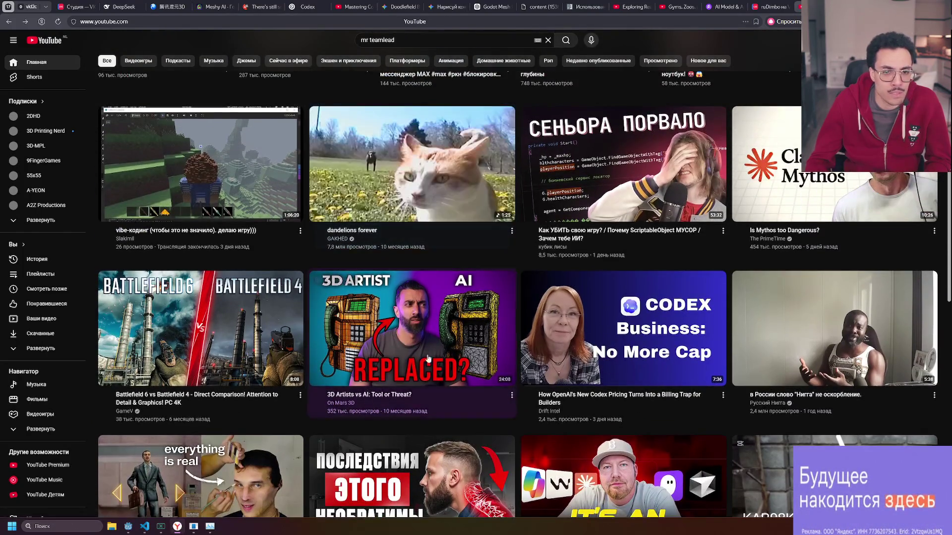
pyautogui.scroll(-2, 456, 329)
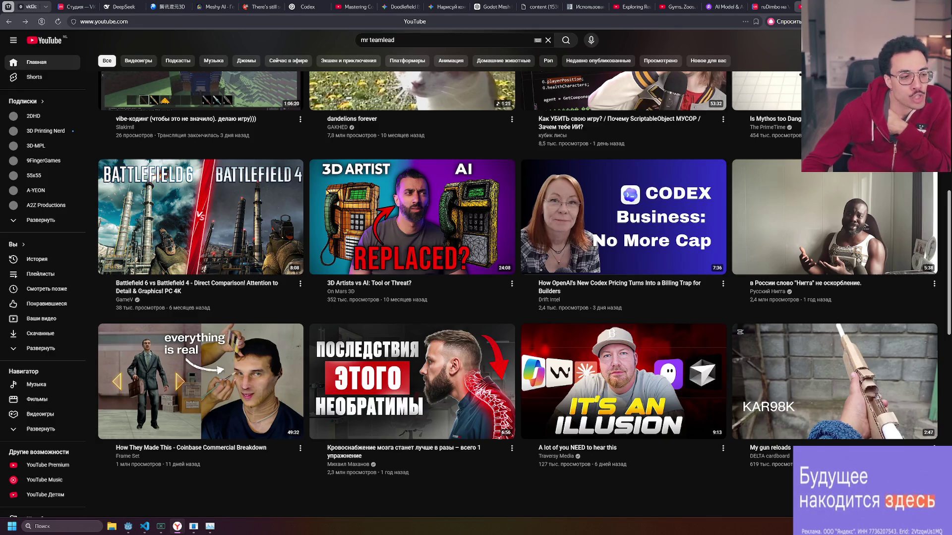
pyautogui.moveTo(544, 454)
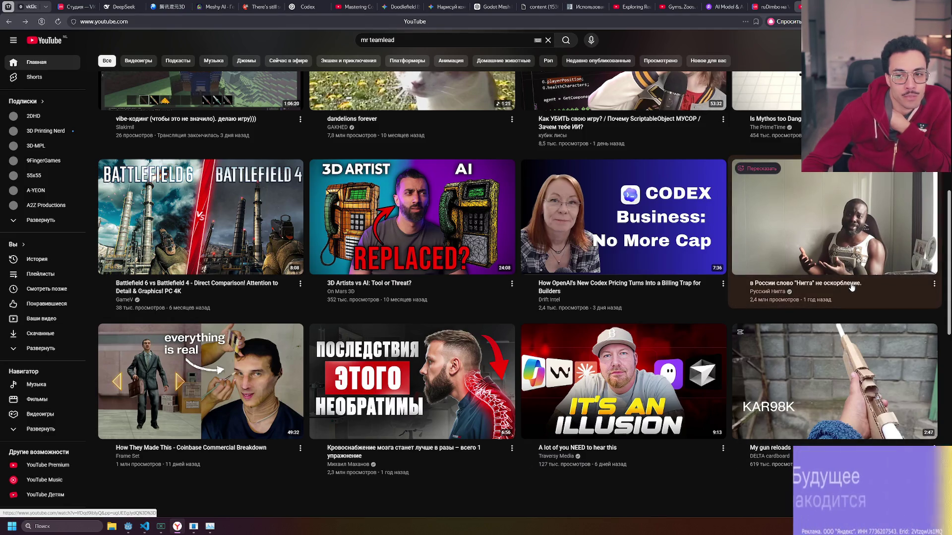
pyautogui.scroll(-3, 575, 456)
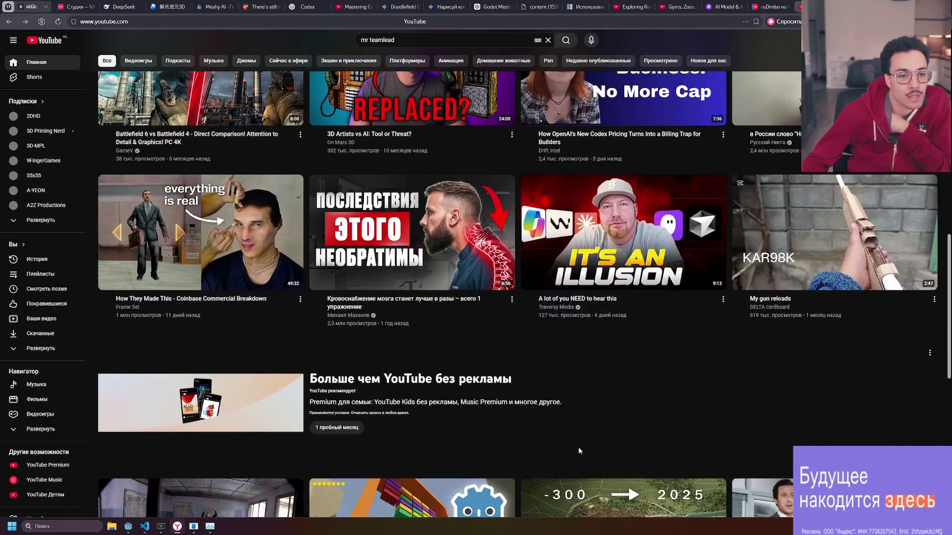
pyautogui.scroll(-3, 578, 449)
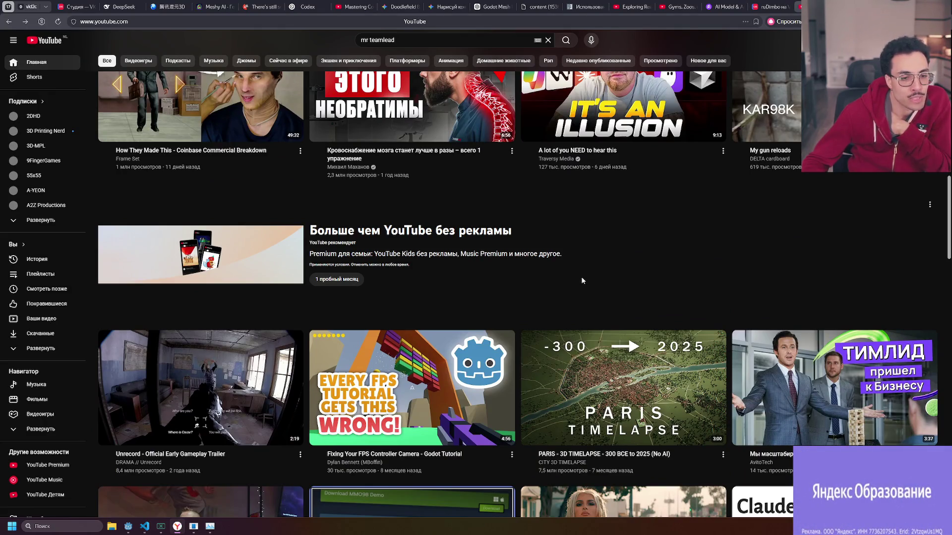
pyautogui.scroll(-3, 582, 280)
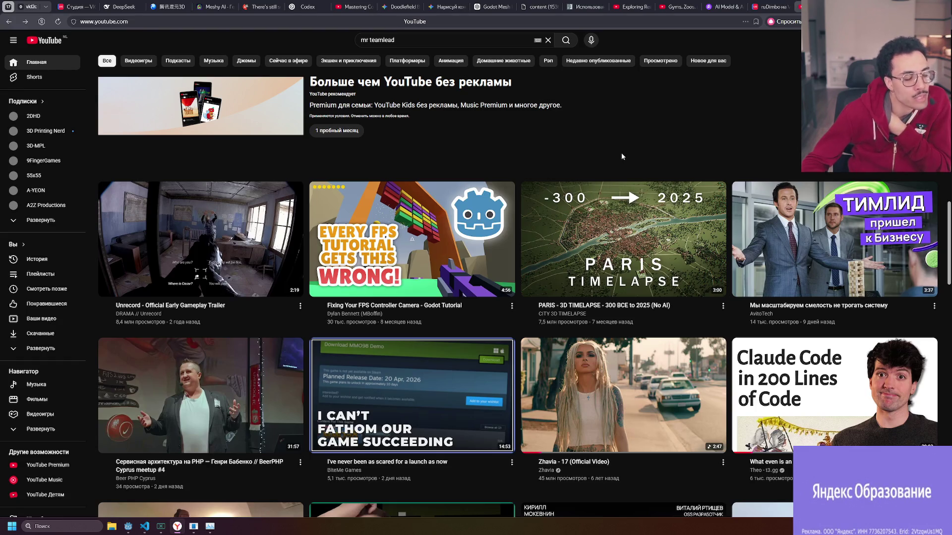
pyautogui.scroll(-4, 622, 155)
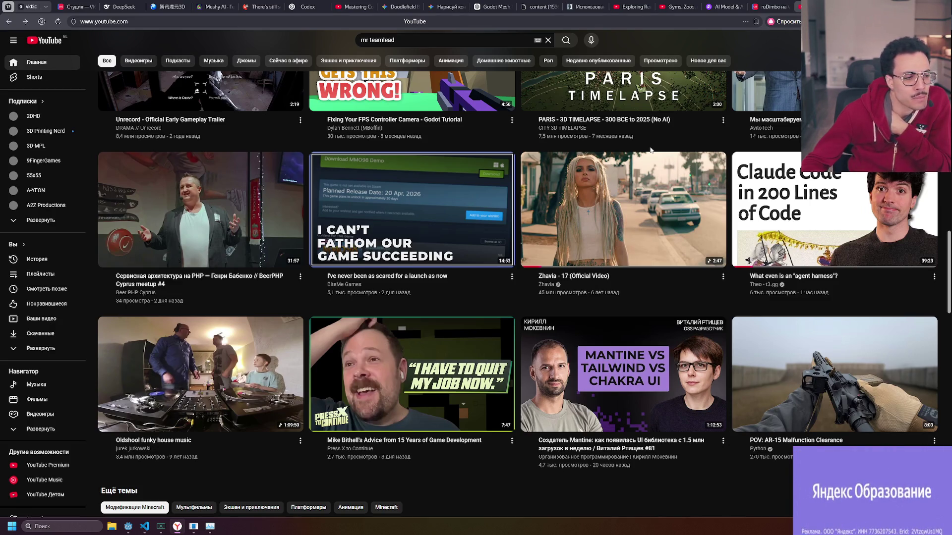
pyautogui.scroll(-3, 651, 150)
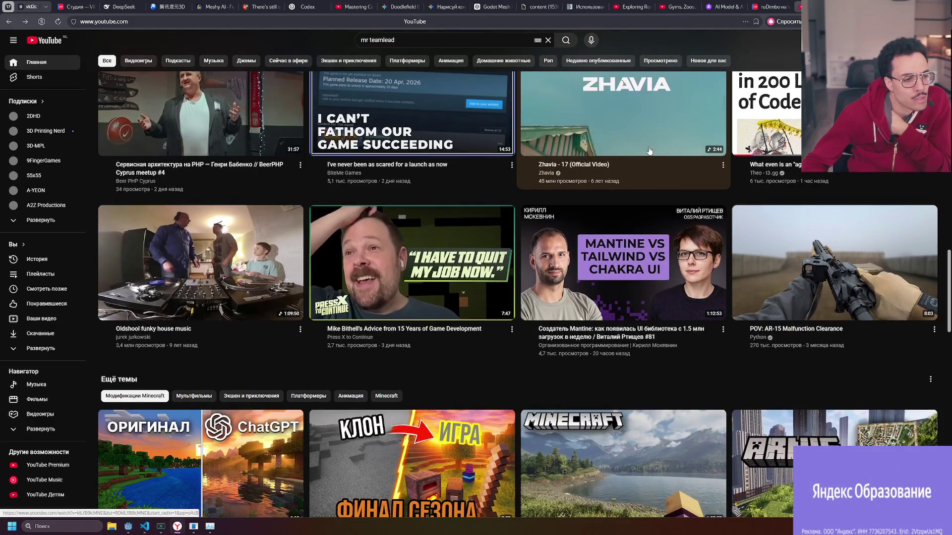
pyautogui.scroll(-3, 649, 150)
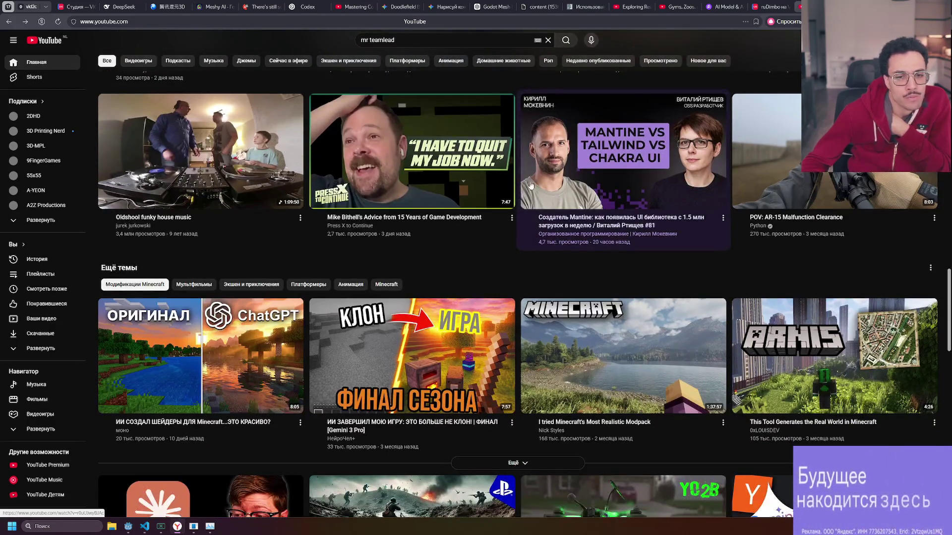
pyautogui.scroll(-4, 533, 186)
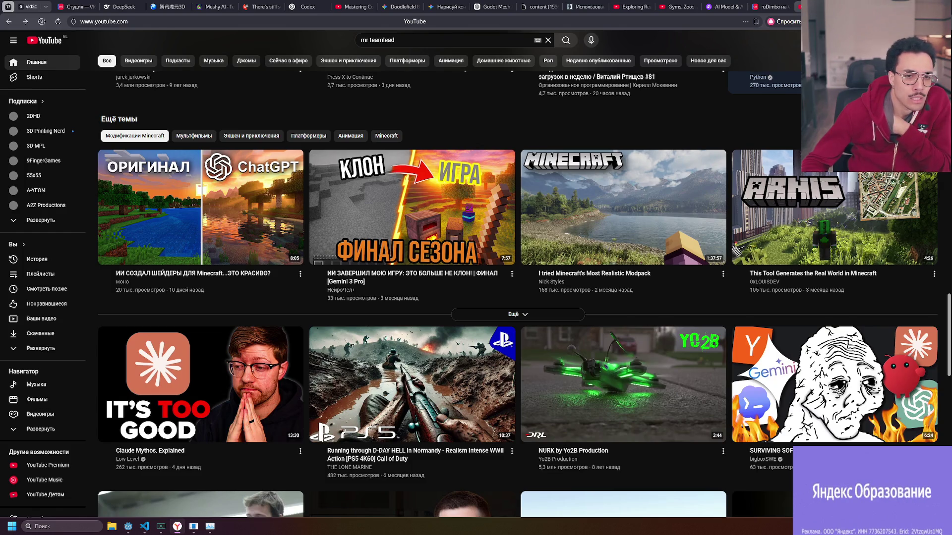
pyautogui.scroll(-5, 476, 272)
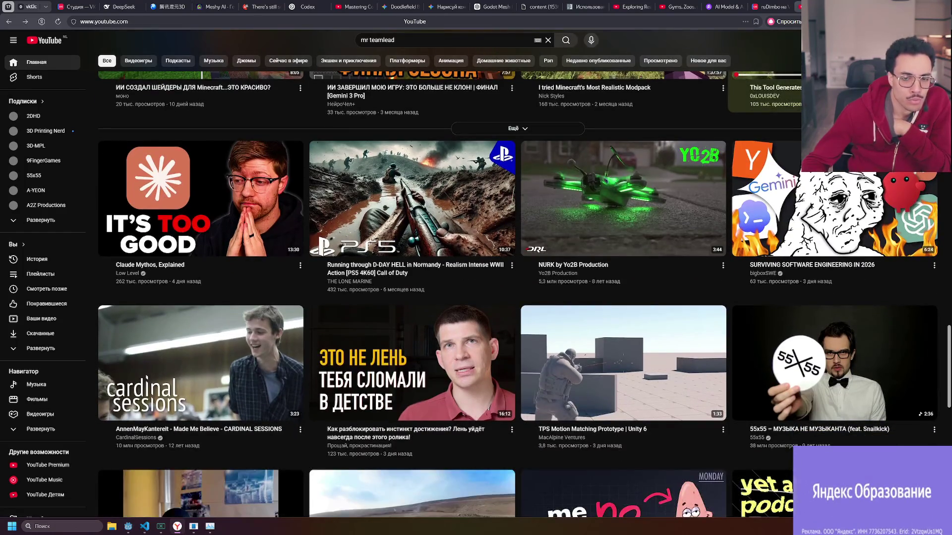
pyautogui.scroll(-3, 518, 273)
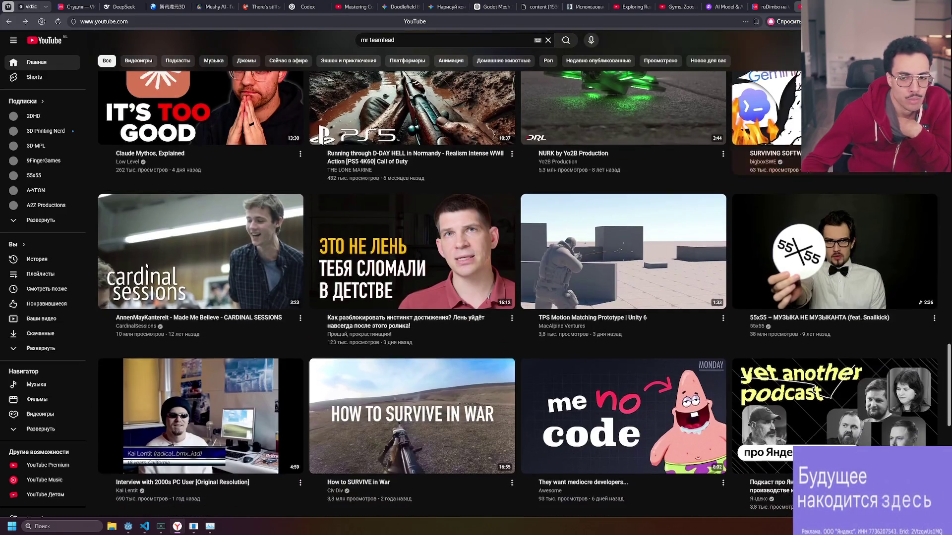
pyautogui.moveTo(843, 124)
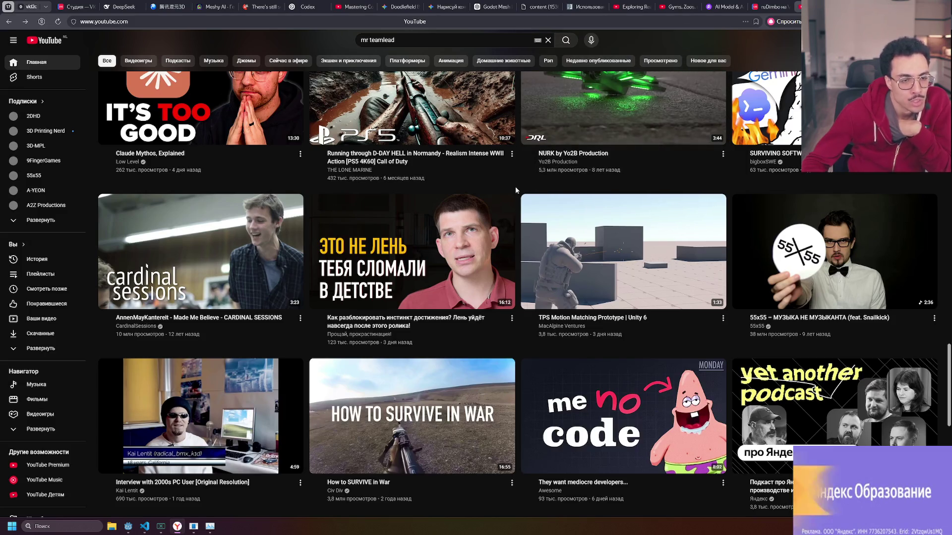
pyautogui.scroll(2, 513, 188)
pyautogui.scroll(1, 513, 188)
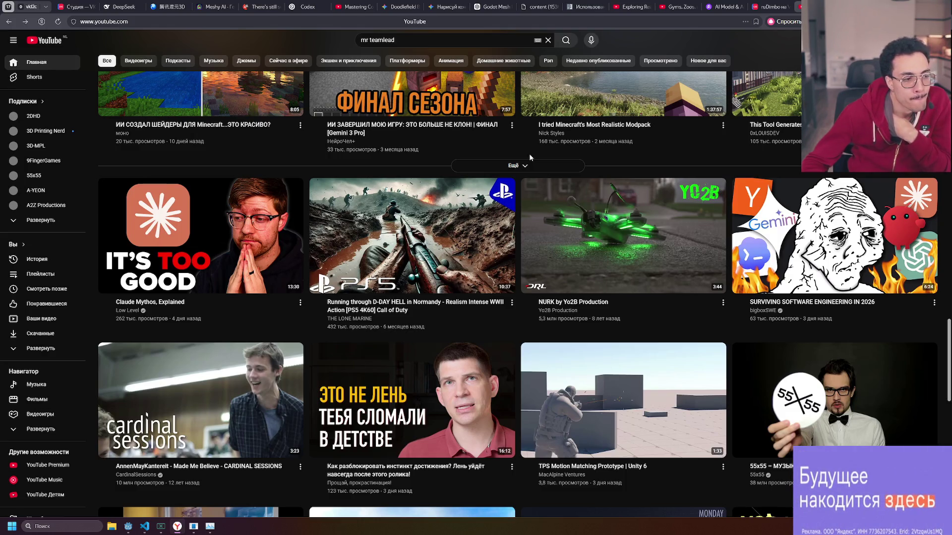
pyautogui.scroll(2, 525, 164)
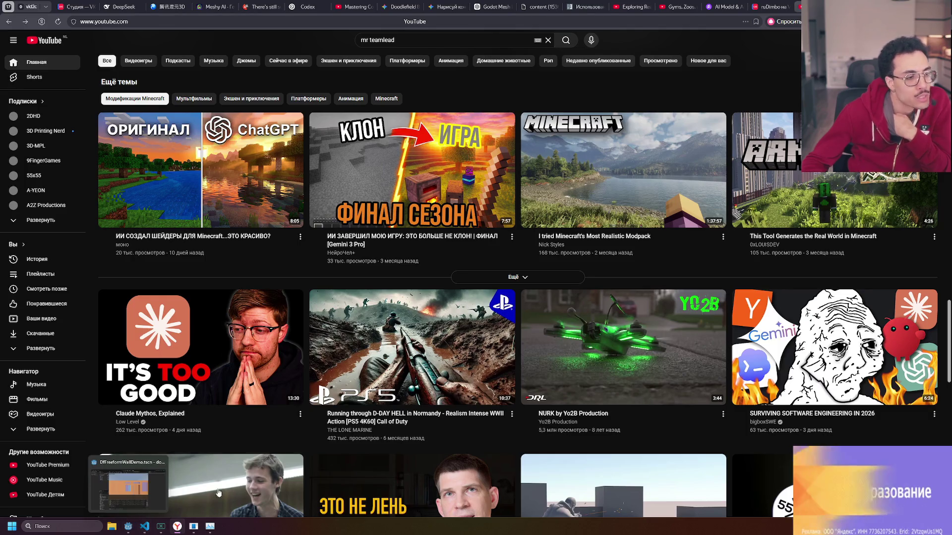
pyautogui.scroll(-5, 594, 319)
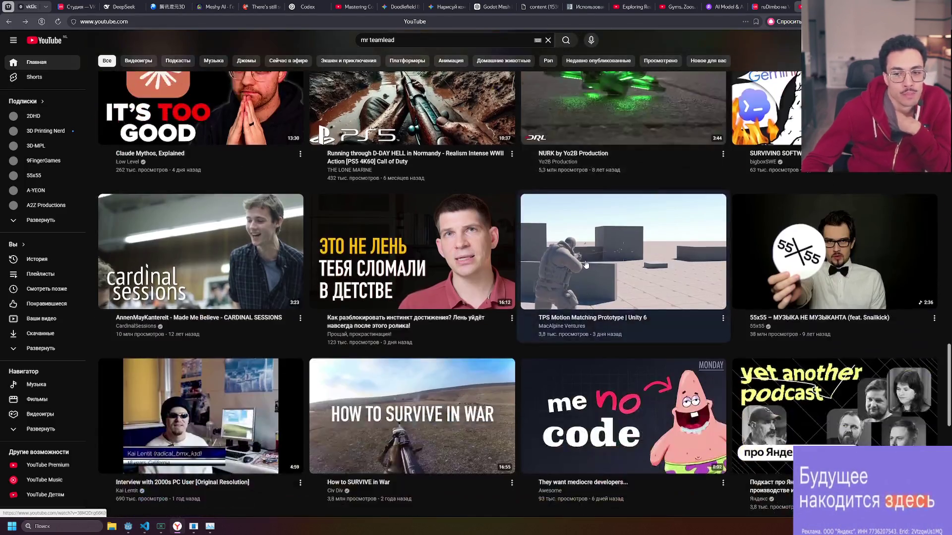
pyautogui.scroll(-3, 529, 277)
pyautogui.scroll(1, 466, 268)
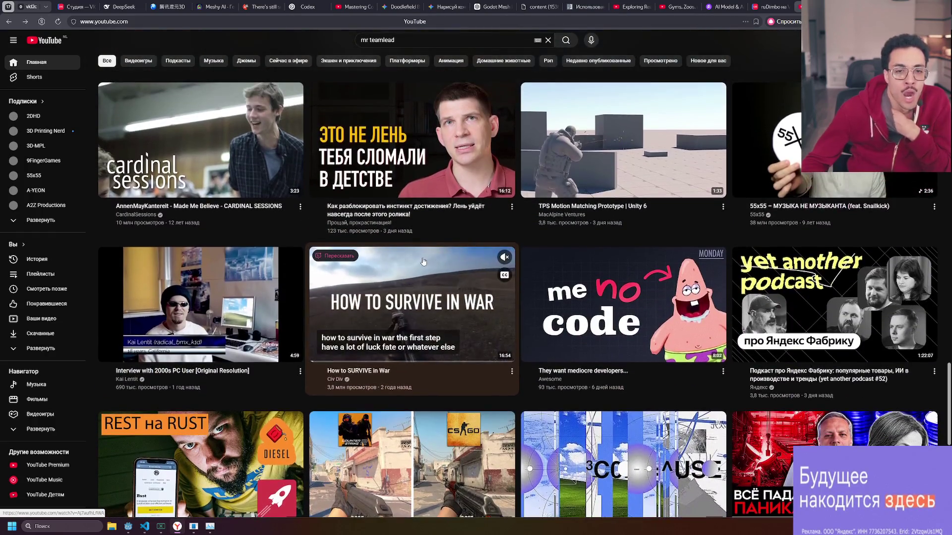
pyautogui.scroll(-5, 169, 261)
pyautogui.scroll(1, 178, 259)
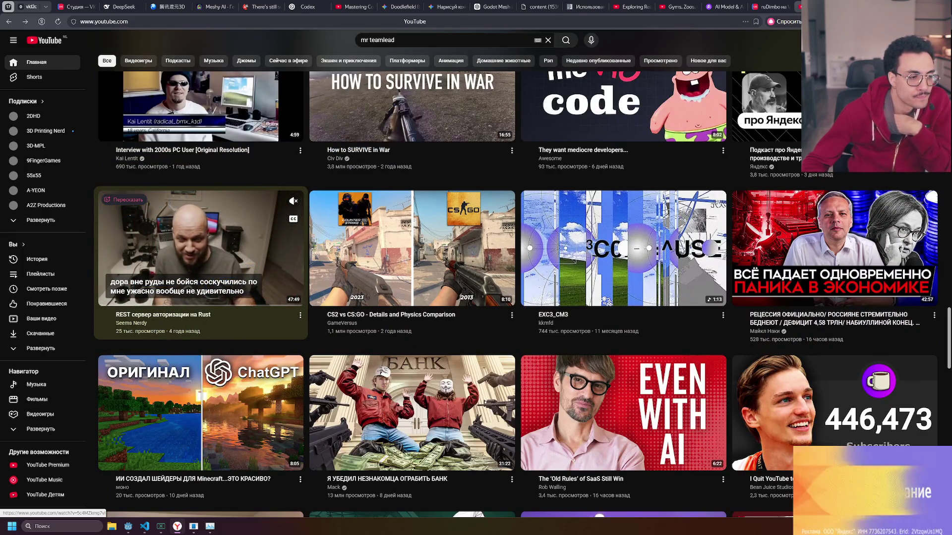
pyautogui.scroll(1, 372, 337)
pyautogui.scroll(5, 373, 337)
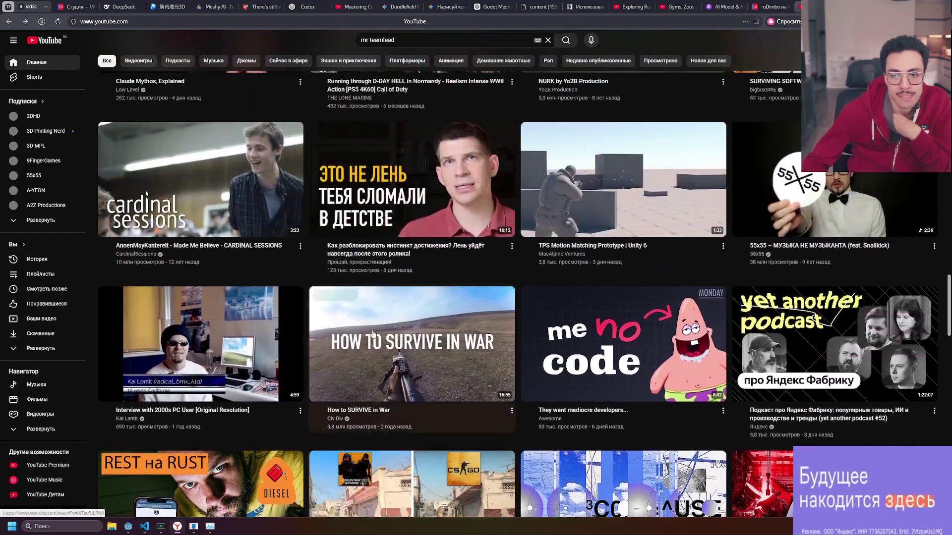
pyautogui.scroll(5, 372, 331)
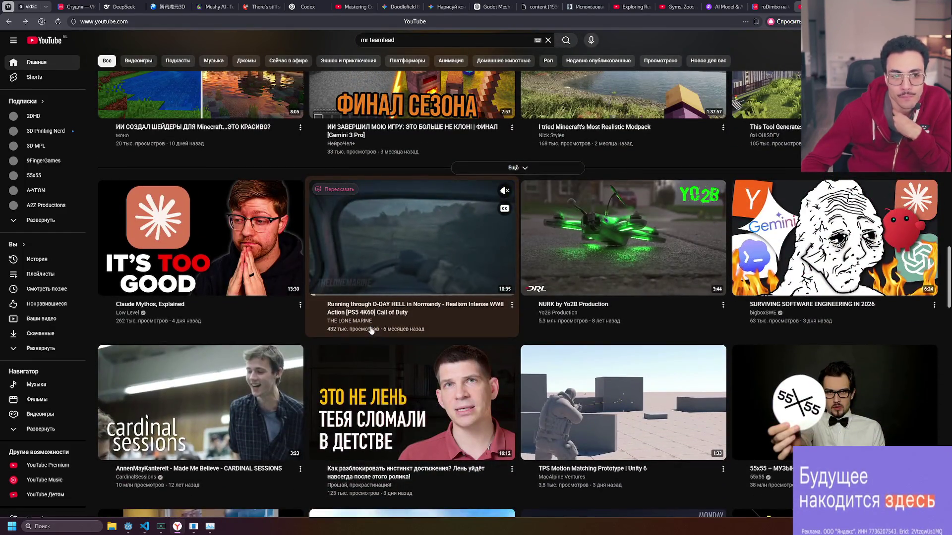
# Open 'Claude Mythos, Explained', seek through 2:23, 2:41 and 3:40, then return home.
pyautogui.click(207, 247)
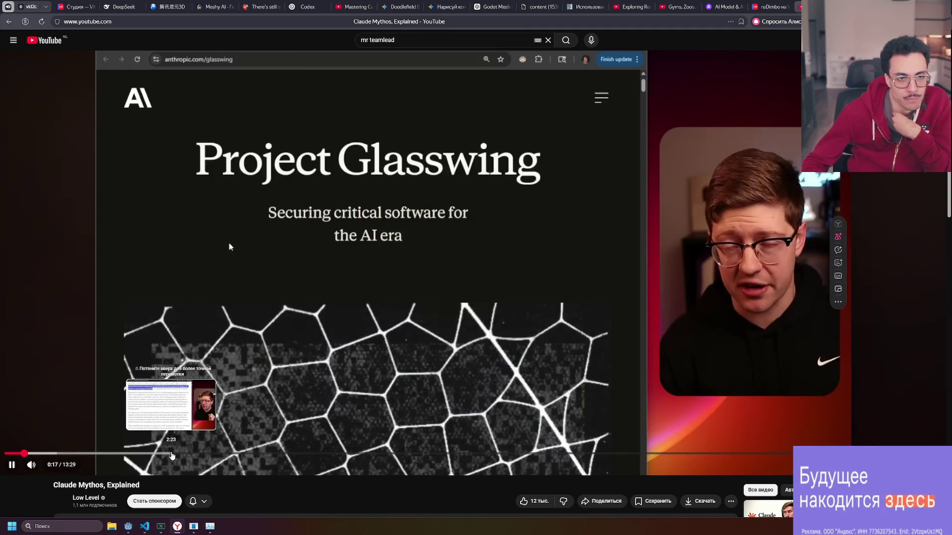
pyautogui.click(171, 454)
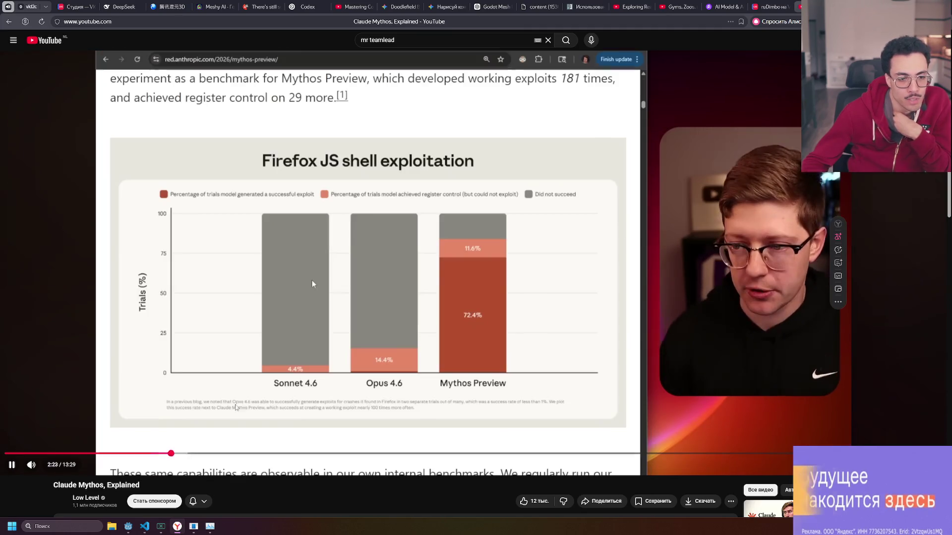
pyautogui.click(321, 317)
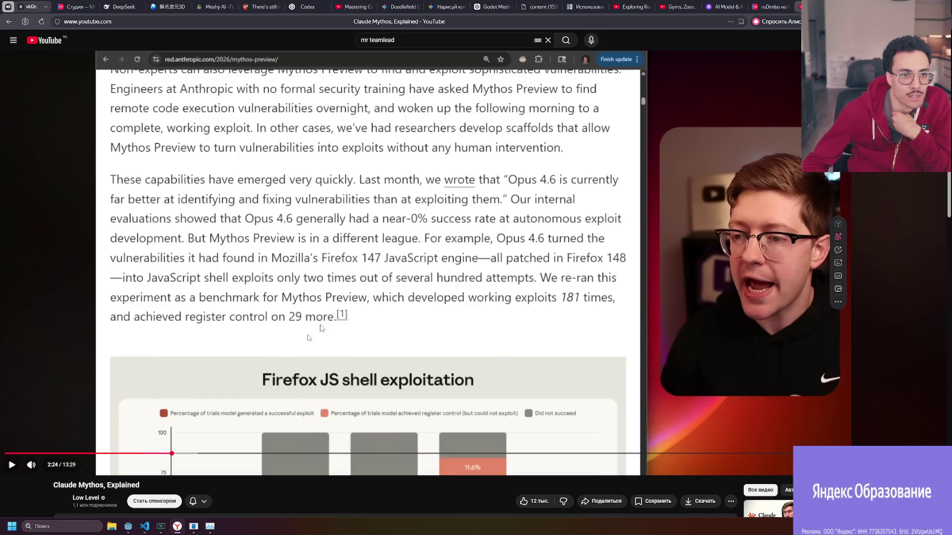
pyautogui.click(193, 455)
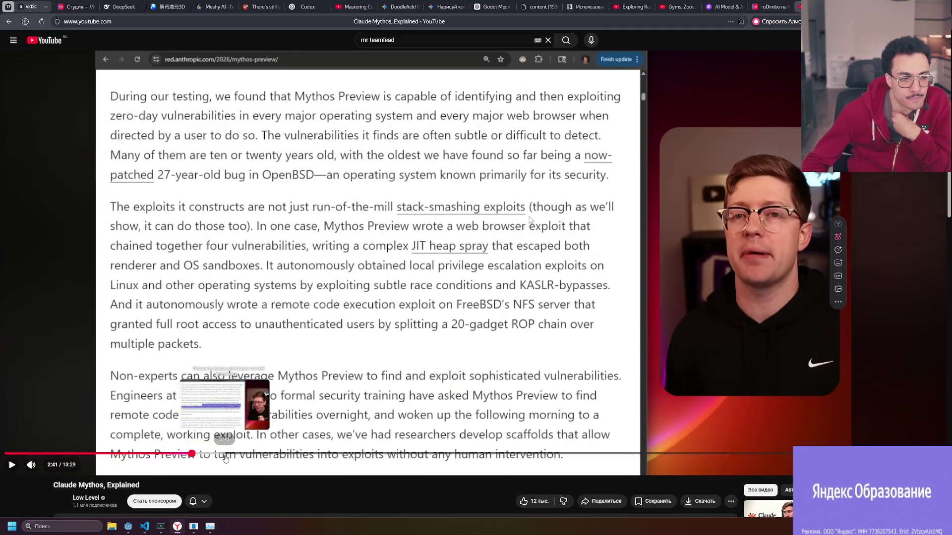
pyautogui.moveTo(225, 455); pyautogui.dragTo(734, 457)
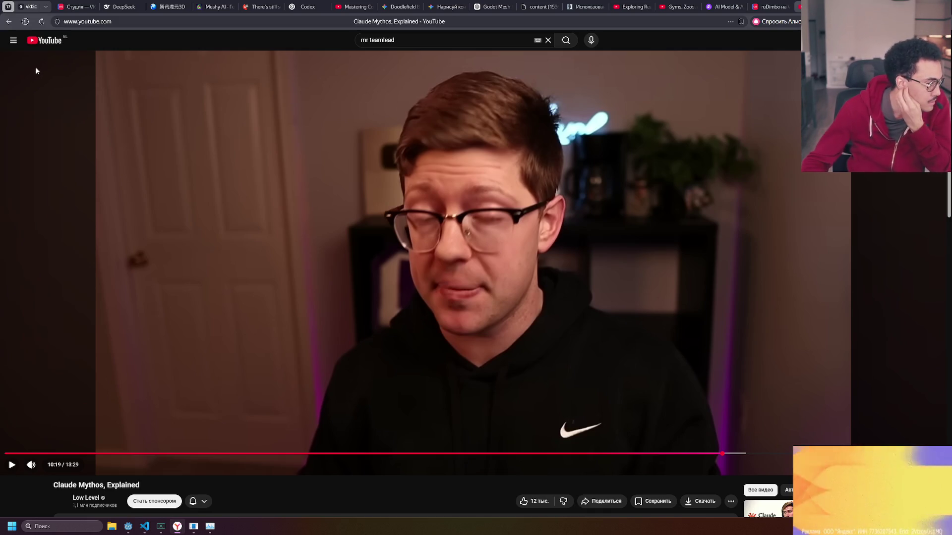
pyautogui.click(10, 28)
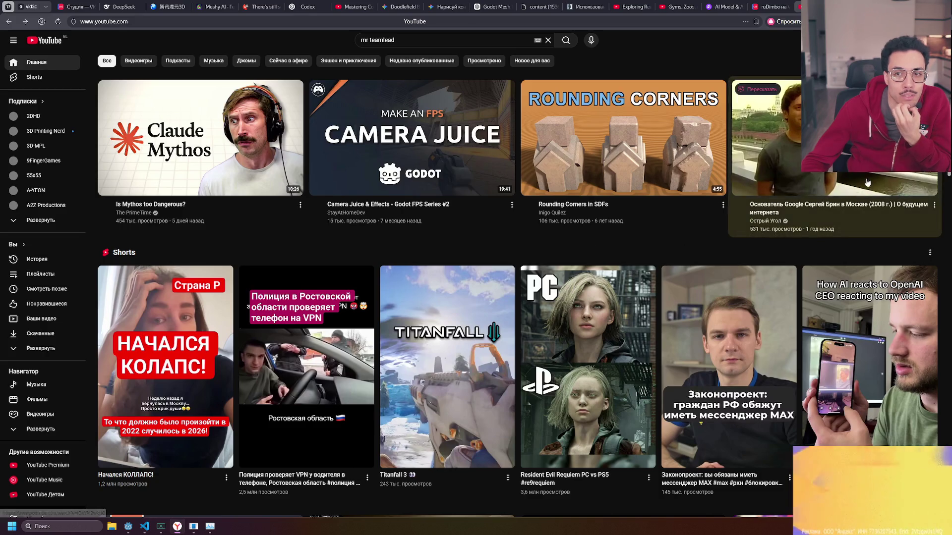
# Minimize the browser so the desktop shows the hysteria proxy console.
pyautogui.moveTo(622, 152)
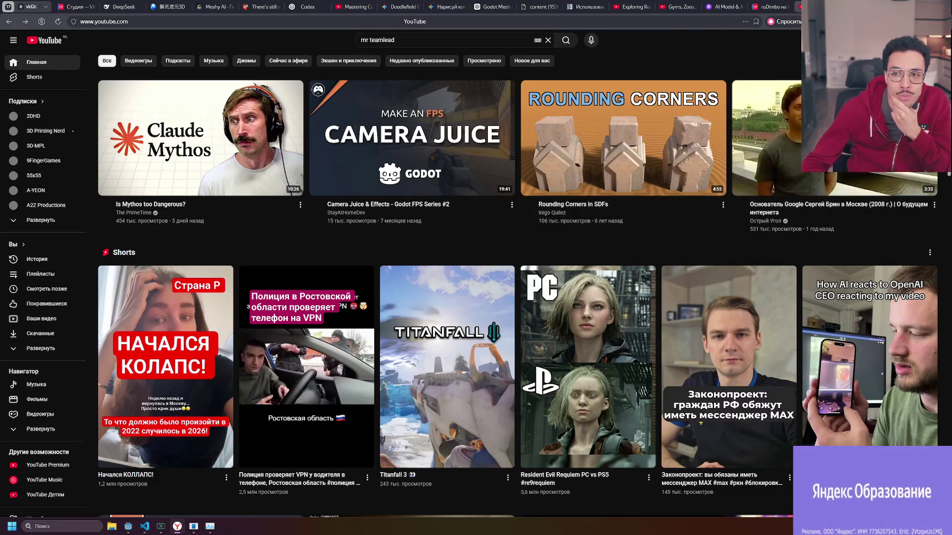
pyautogui.click(906, 7)
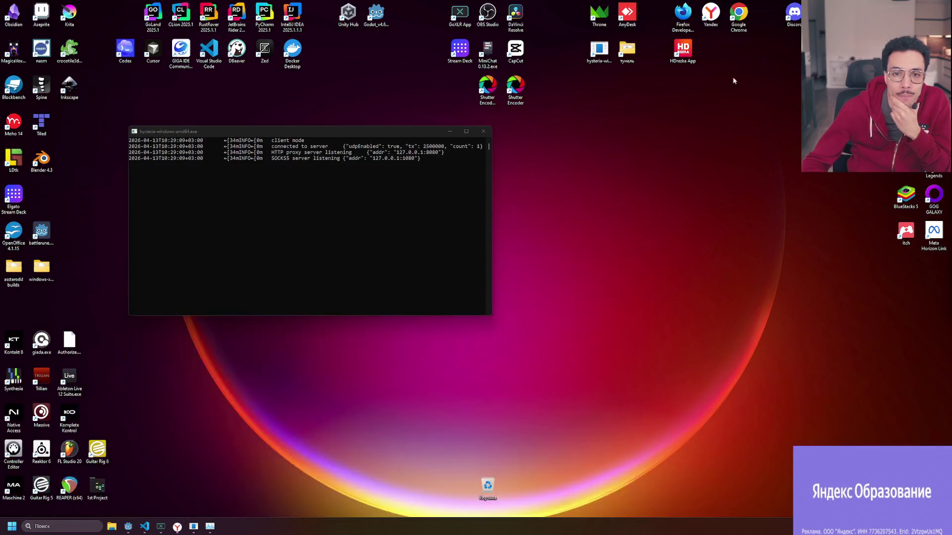
# Hide the hysteria console and bring up VS Code showing DfFreeformWall3D.cs.
pyautogui.click(447, 129)
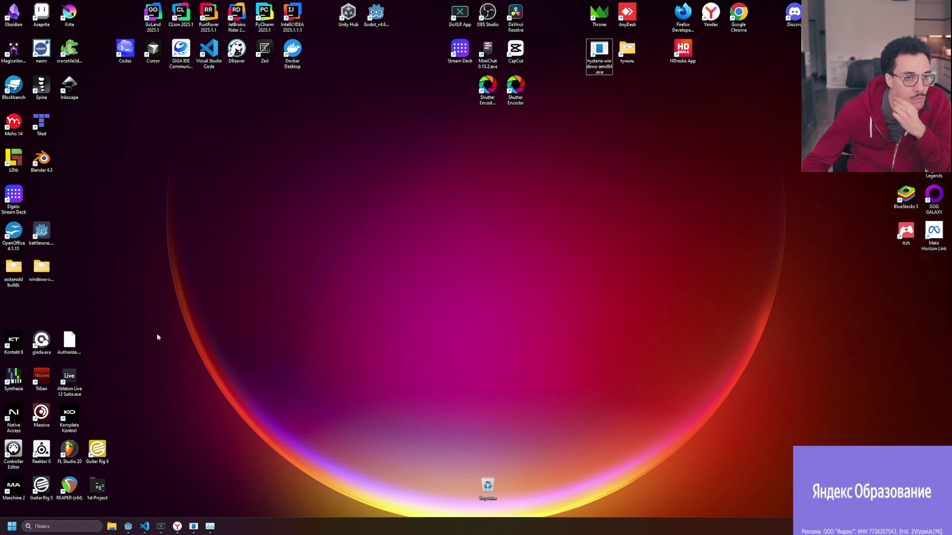
pyautogui.doubleClick(125, 49)
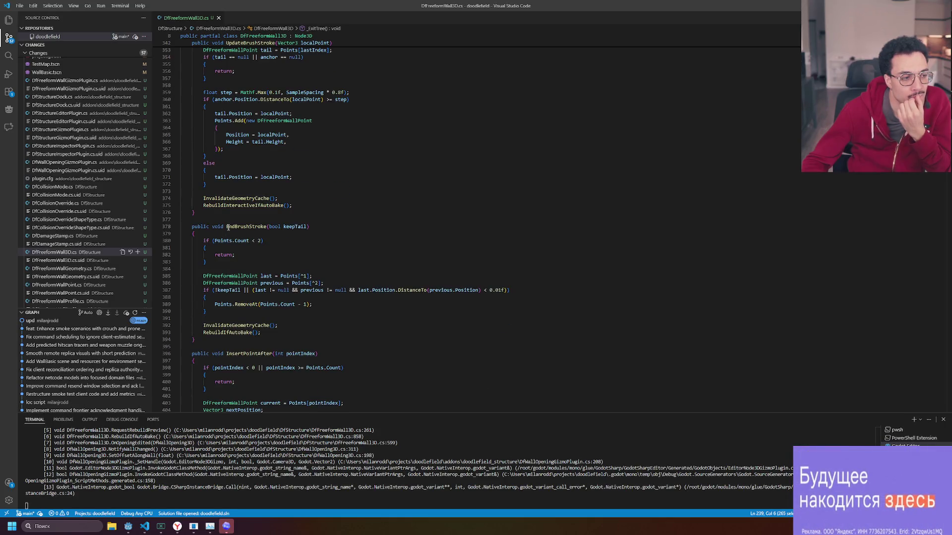
# Read through DfFreeformWall3D.cs, briefly selecting the code from line 1438 to the end.
pyautogui.scroll(-5, 228, 227)
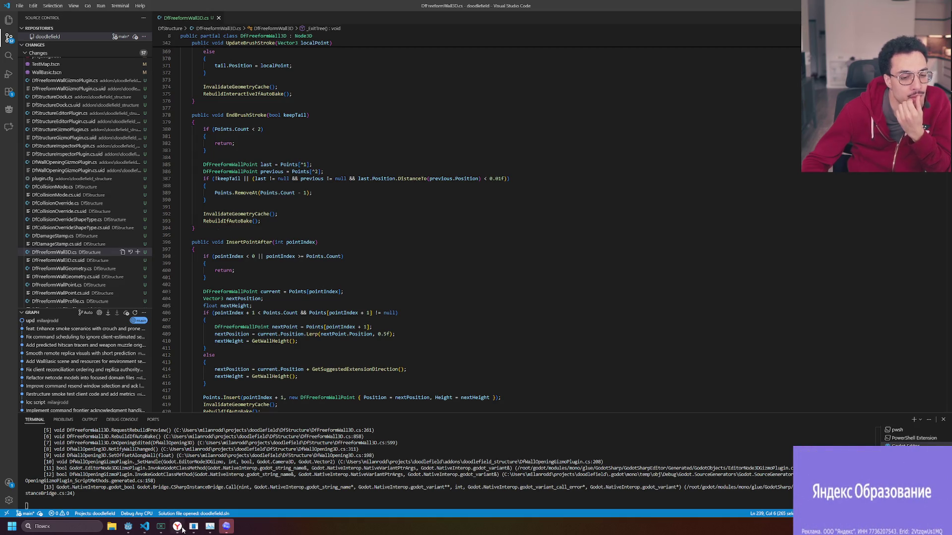
pyautogui.moveTo(185, 530)
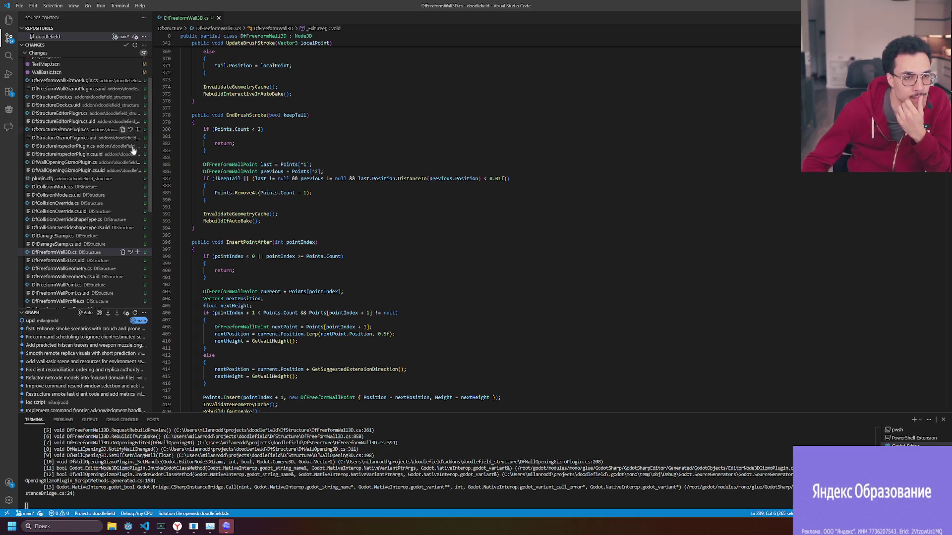
pyautogui.scroll(3, 152, 135)
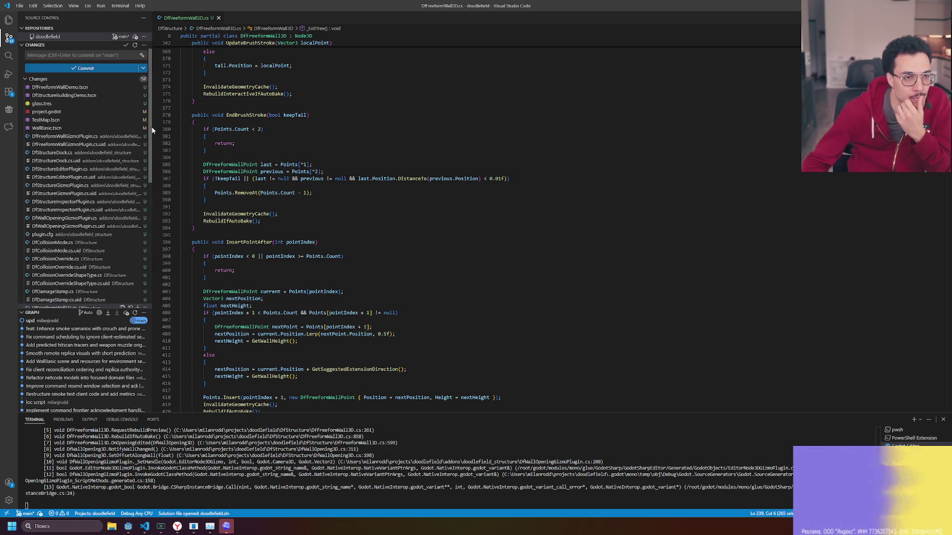
pyautogui.moveTo(152, 144); pyautogui.dragTo(167, 296)
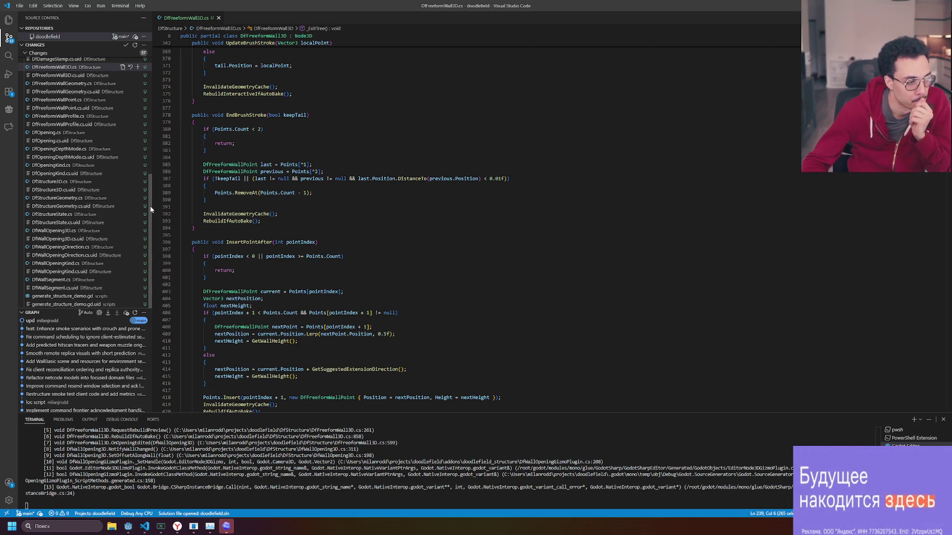
pyautogui.scroll(-15, 253, 246)
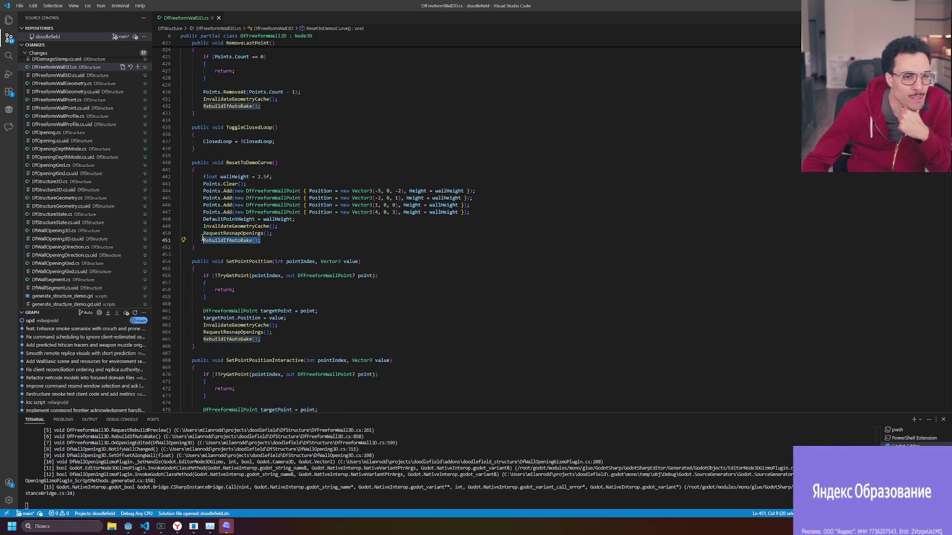
pyautogui.scroll(-6, 793, 184)
pyautogui.scroll(-20, 931, 397)
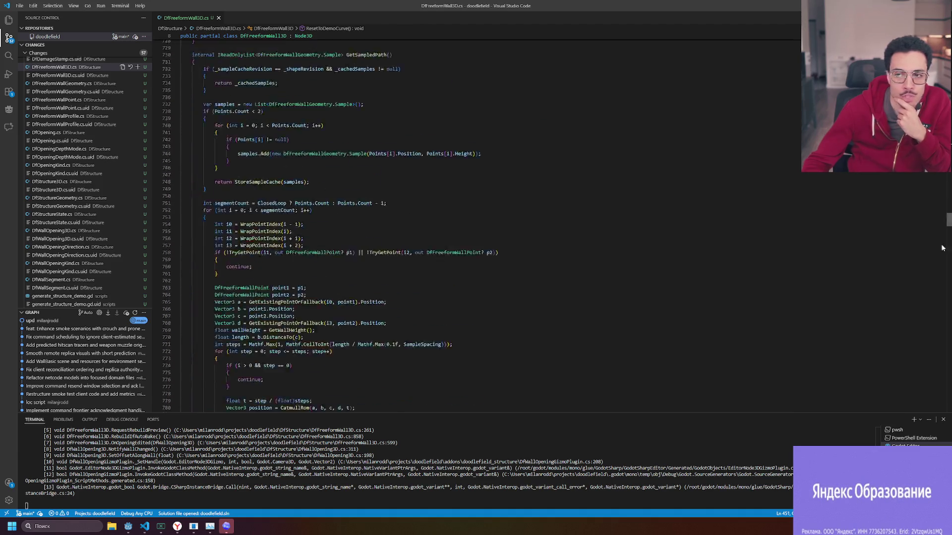
pyautogui.moveTo(251, 344)
pyautogui.mouseDown()
pyautogui.moveTo(233, 164)
pyautogui.moveTo(238, 54)
pyautogui.moveTo(230, 347)
pyautogui.mouseUp()
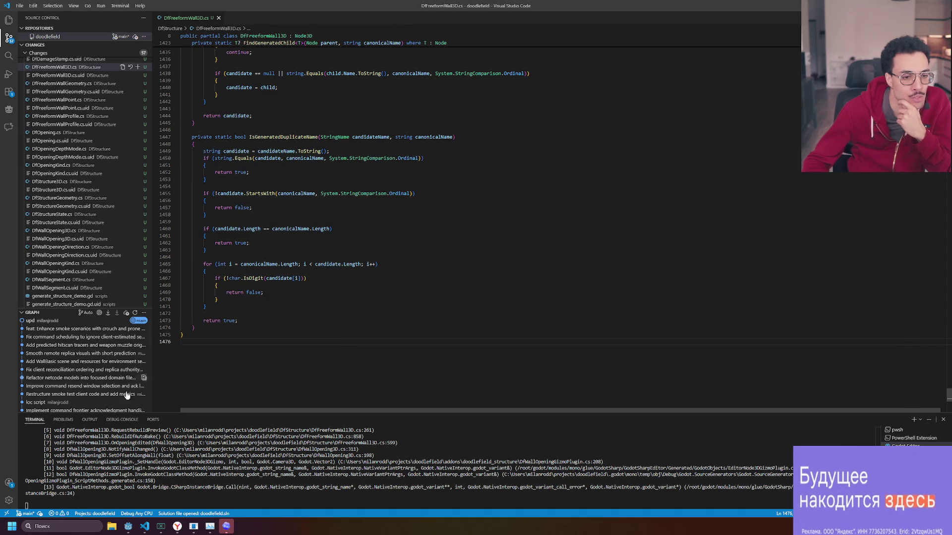
pyautogui.moveTo(122, 374)
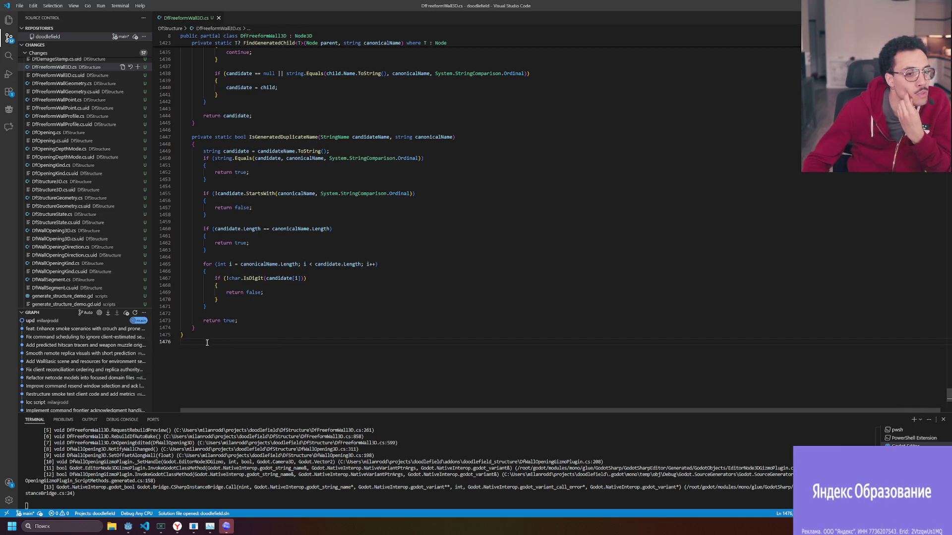
pyautogui.keyDown('shift'); pyautogui.click(155, 86); pyautogui.keyUp('shift')
pyautogui.keyDown('shift'); pyautogui.click(155, 74); pyautogui.keyUp('shift')
pyautogui.click(202, 351)
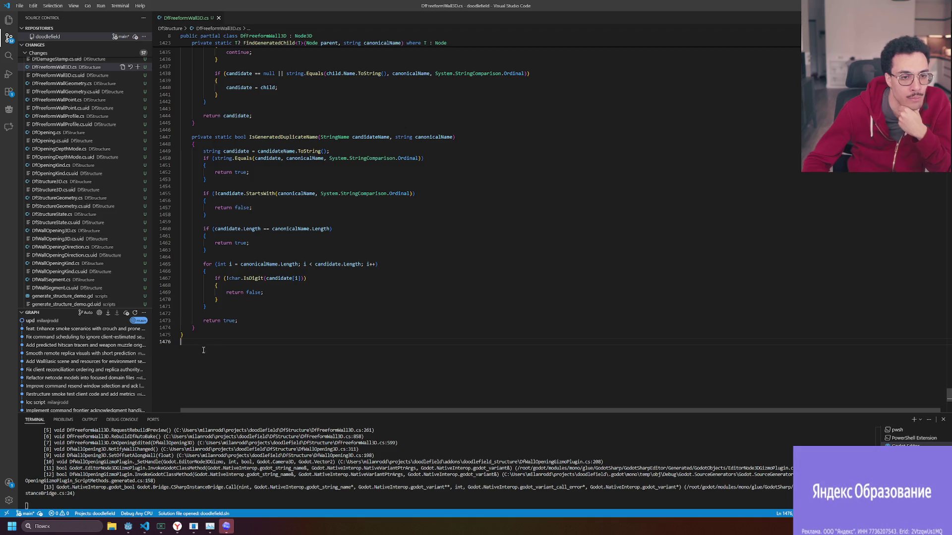
# Open the changed DfFreeformWallGeometry.cs from Source Control and scroll to its end.
pyautogui.click(74, 84)
pyautogui.scroll(-15, 446, 223)
pyautogui.moveTo(945, 55)
pyautogui.mouseDown()
pyautogui.moveTo(912, 331)
pyautogui.moveTo(920, 402)
pyautogui.moveTo(927, 391)
pyautogui.mouseUp()
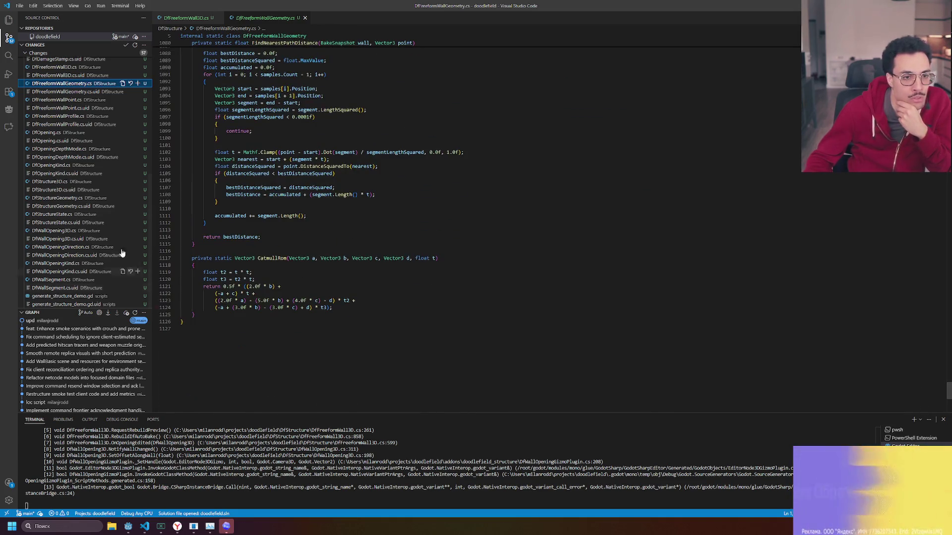
# Review the changed DfFreeformWallPoint.cs, DfFreeformWallProfile.cs, DfOpening.cs and DfOpeningKind.cs files.
pyautogui.click(59, 100)
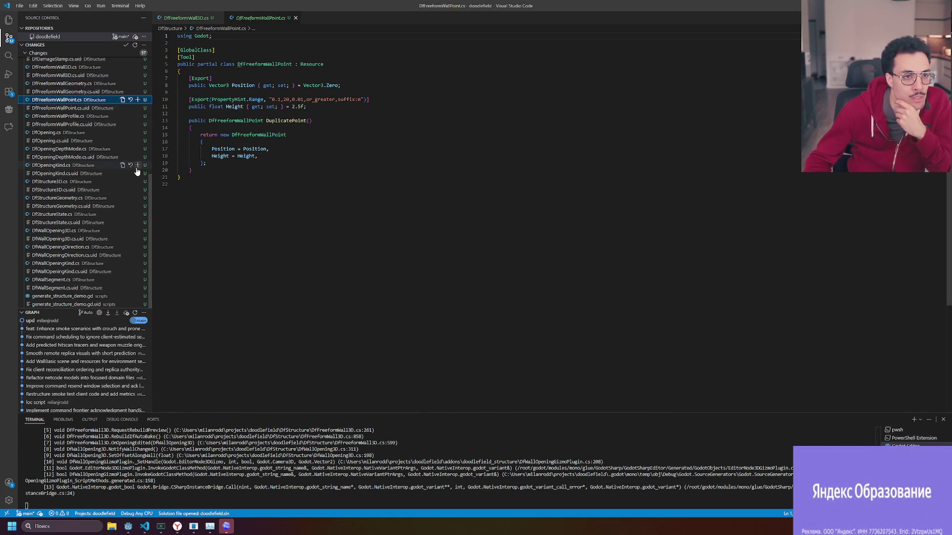
pyautogui.click(73, 117)
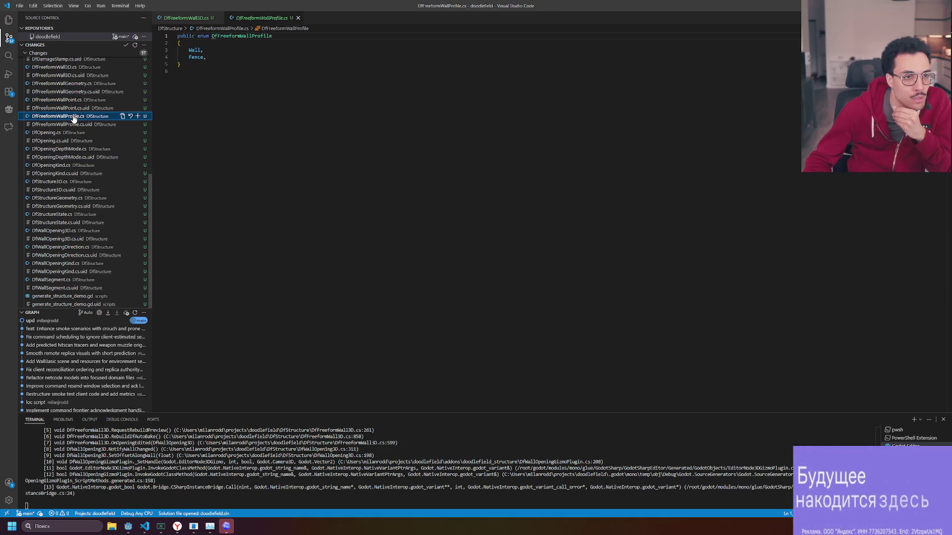
pyautogui.click(57, 134)
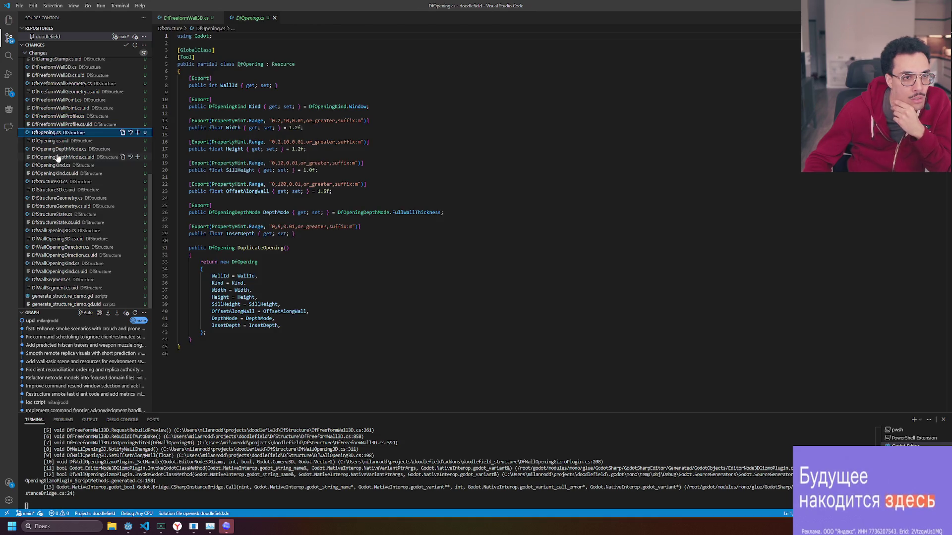
pyautogui.click(58, 157)
pyautogui.click(58, 165)
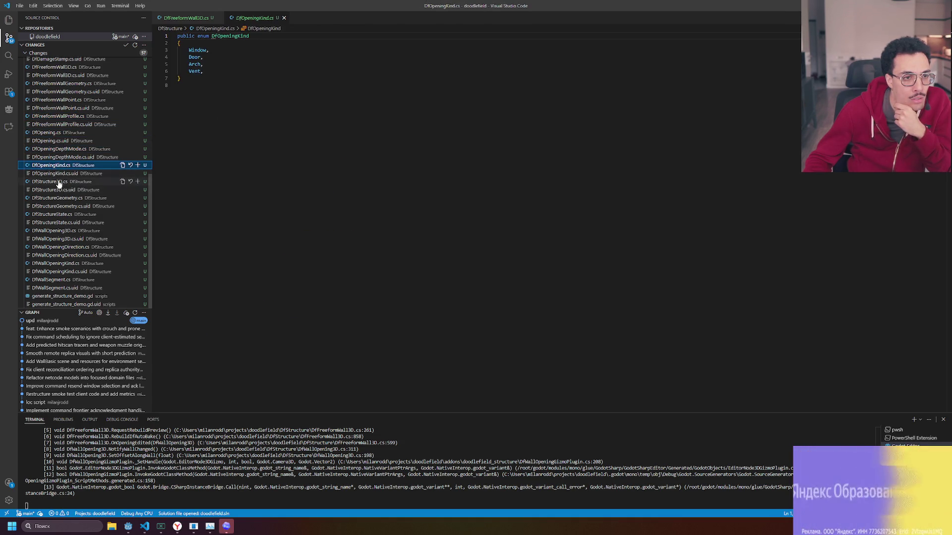
# Open DfStructure3D.cs and scroll down through its changes.
pyautogui.click(58, 183)
pyautogui.scroll(-20, 225, 263)
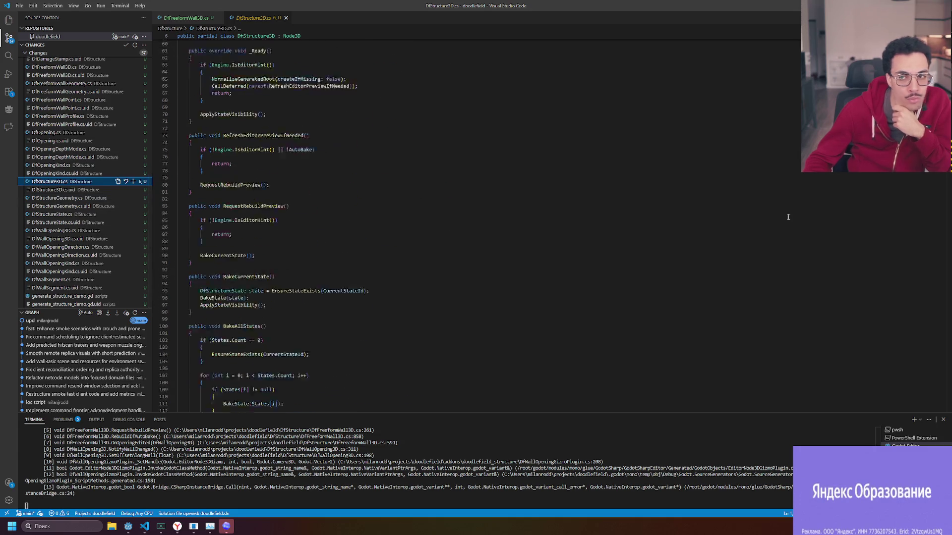
pyautogui.scroll(-20, 377, 223)
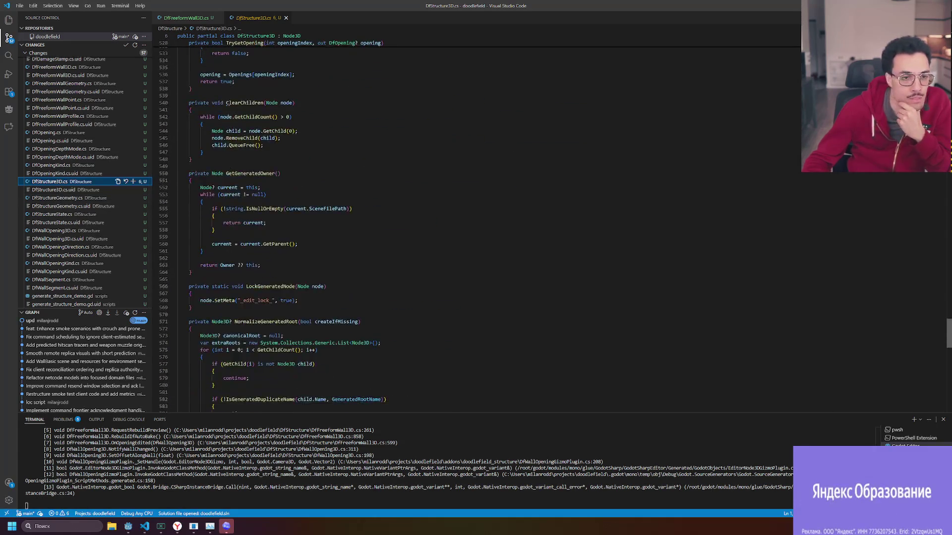
pyautogui.scroll(-10, 376, 223)
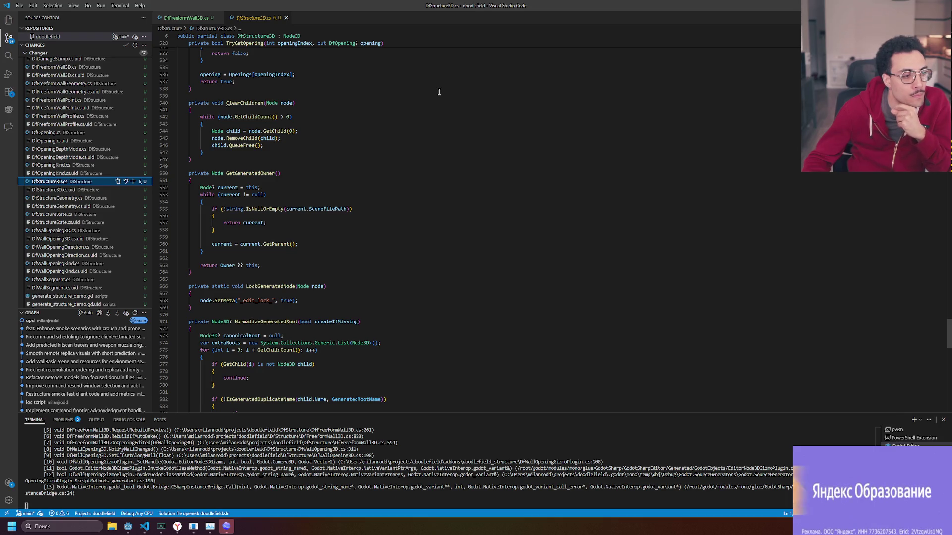
pyautogui.scroll(-12, 422, 92)
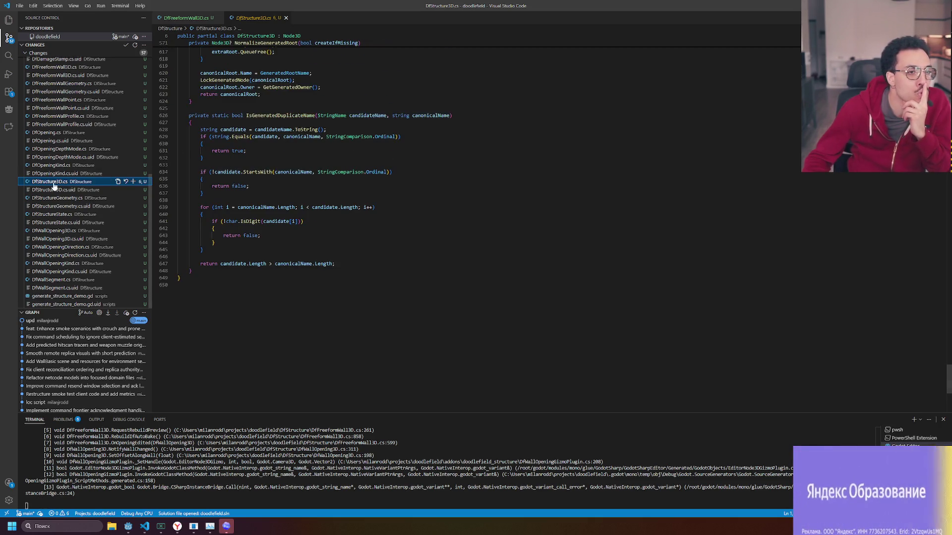
# Compare DfStructureState.cs against DfStructure3D.cs, ending back on DfStructure3D.cs.
pyautogui.click(53, 215)
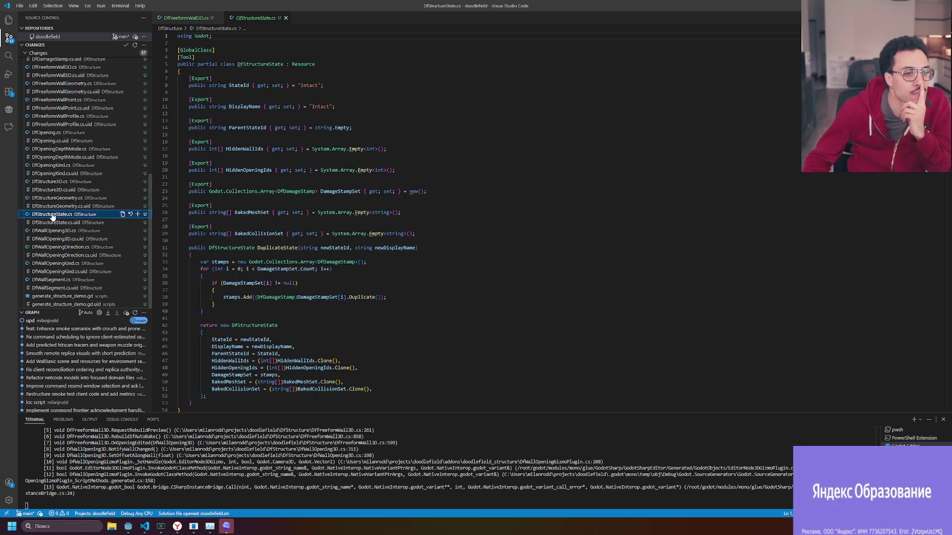
pyautogui.click(66, 186)
pyautogui.click(54, 215)
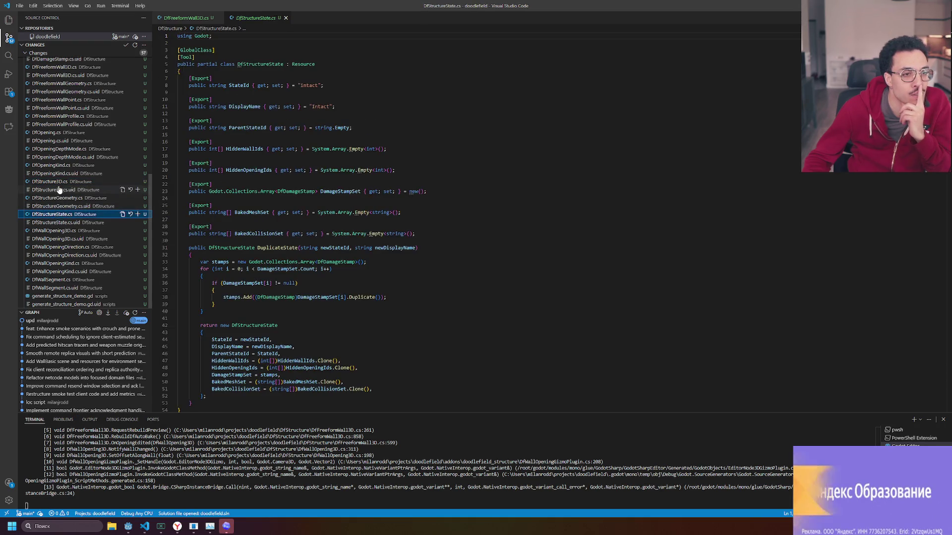
pyautogui.click(58, 186)
pyautogui.click(54, 214)
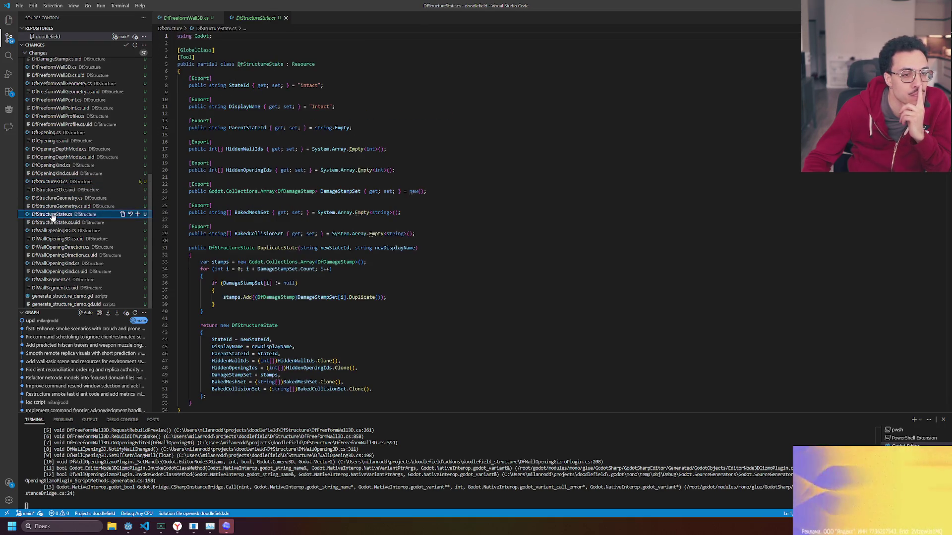
pyautogui.click(54, 184)
# Put the caret at line 289 in the BakeState code of DfStructure3D.cs.
pyautogui.moveTo(188, 217)
pyautogui.mouseDown()
pyautogui.moveTo(134, 31)
pyautogui.moveTo(119, 29)
pyautogui.moveTo(131, 36)
pyautogui.mouseUp()
pyautogui.click(370, 189)
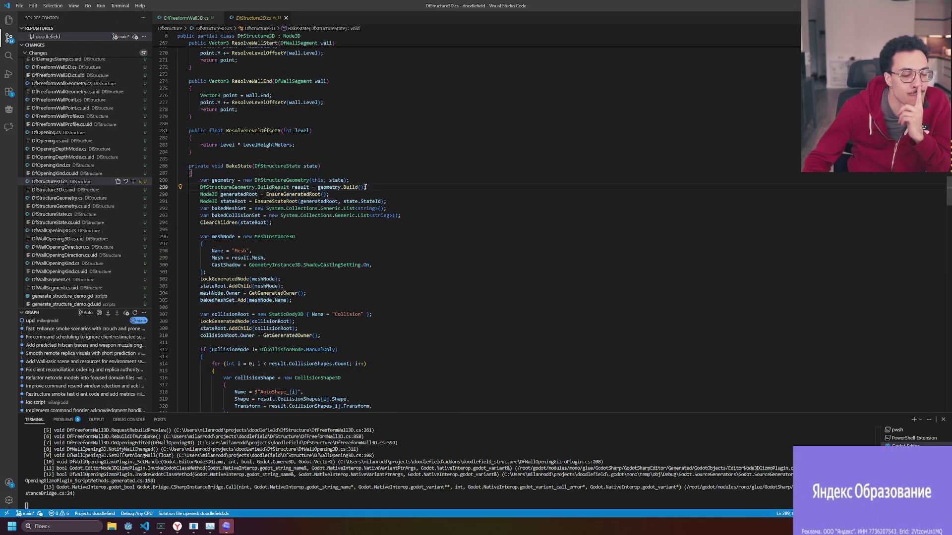
pyautogui.scroll(5, 799, 200)
pyautogui.moveTo(948, 186); pyautogui.dragTo(948, 49)
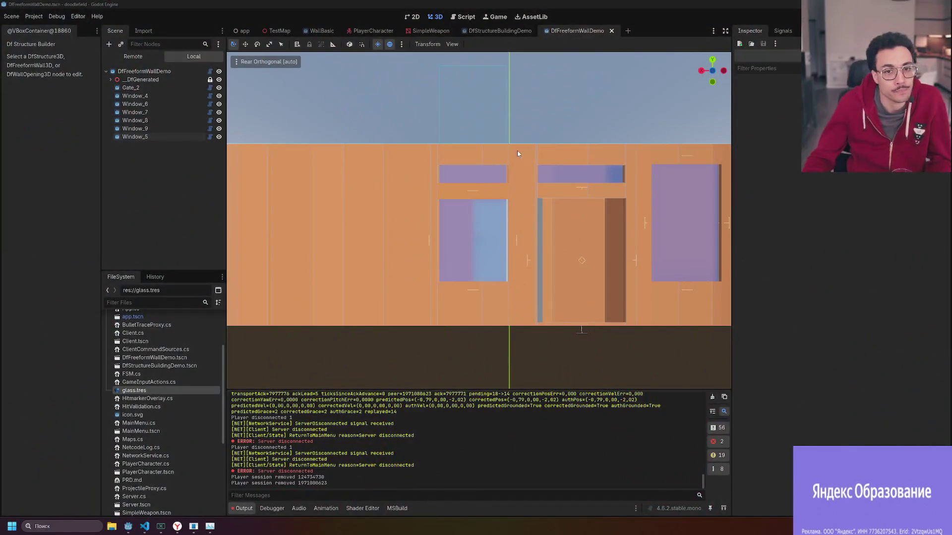
# Orbit and zoom into perspective, then fly in close to the wall's window side.
pyautogui.moveTo(517, 150)
pyautogui.mouseDown()
pyautogui.moveTo(532, 124)
pyautogui.moveTo(605, 162)
pyautogui.moveTo(325, 175)
pyautogui.mouseUp()
pyautogui.scroll(-6, 325, 175)
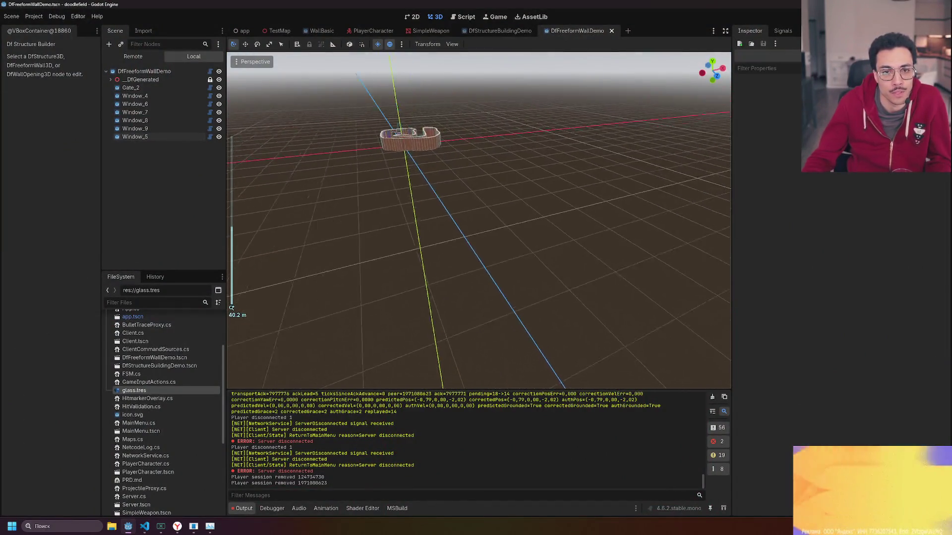
pyautogui.moveTo(231, 308)
pyautogui.mouseDown()
pyautogui.moveTo(322, 258)
pyautogui.moveTo(307, 273)
pyautogui.moveTo(317, 248)
pyautogui.mouseUp()
pyautogui.scroll(5, 479, 221)
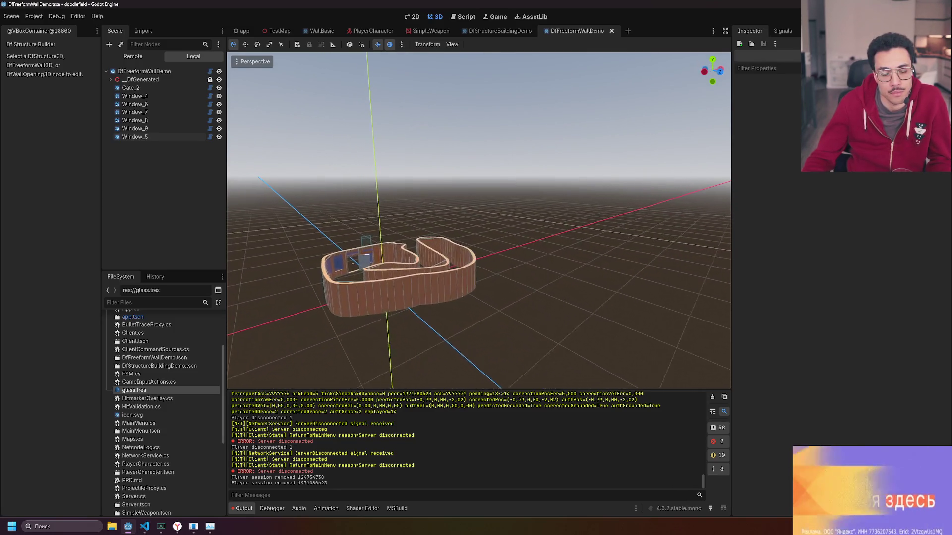
pyautogui.press('w')
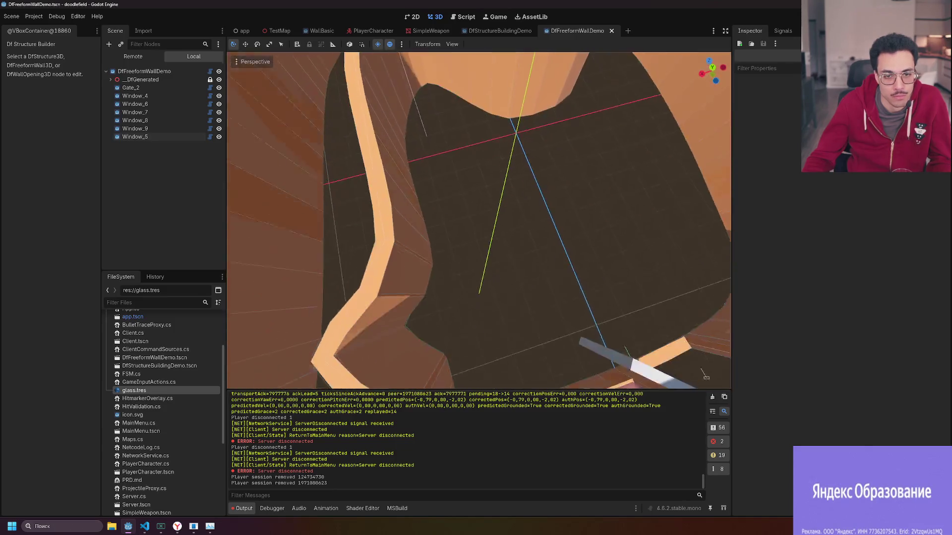
# Select the freeform wall and pick one of its control points for editing.
pyautogui.click(436, 185)
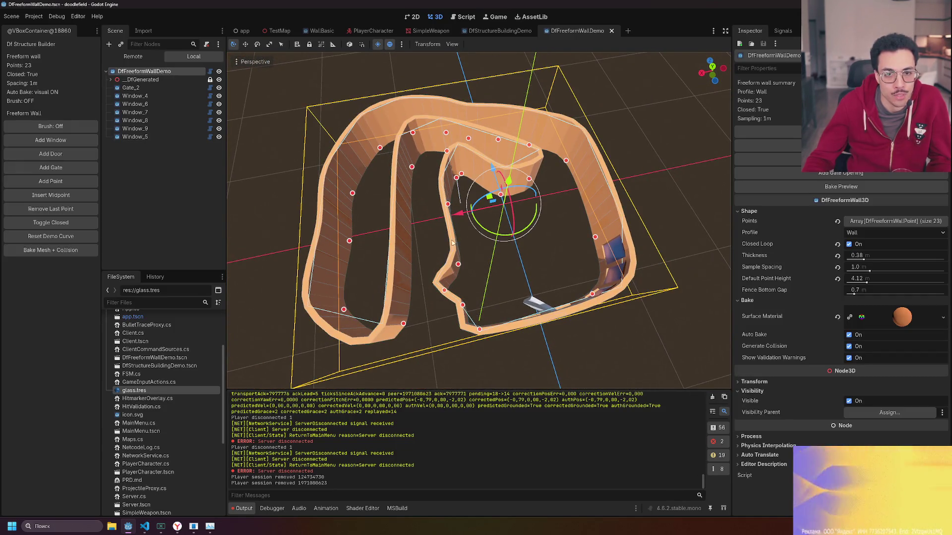
pyautogui.click(459, 288)
pyautogui.scroll(-10, 548, 248)
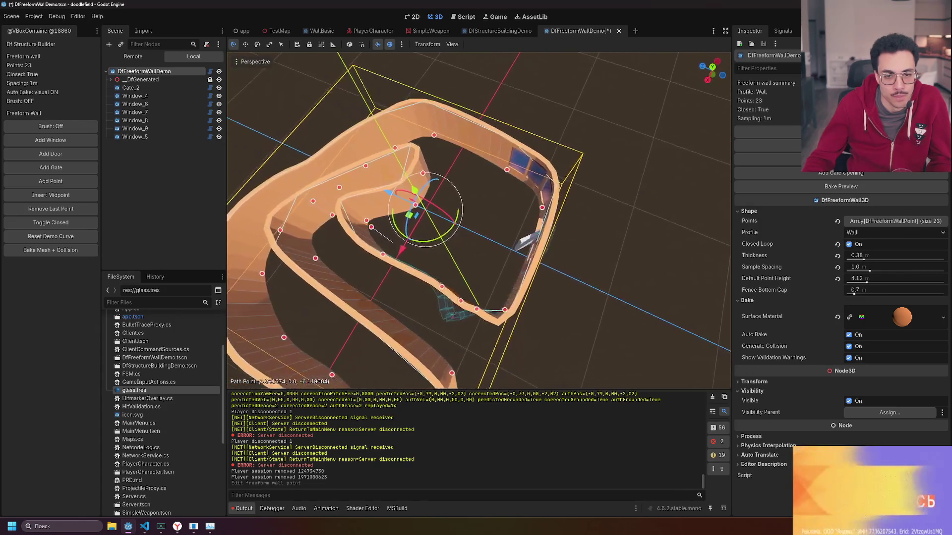
pyautogui.scroll(10, 548, 248)
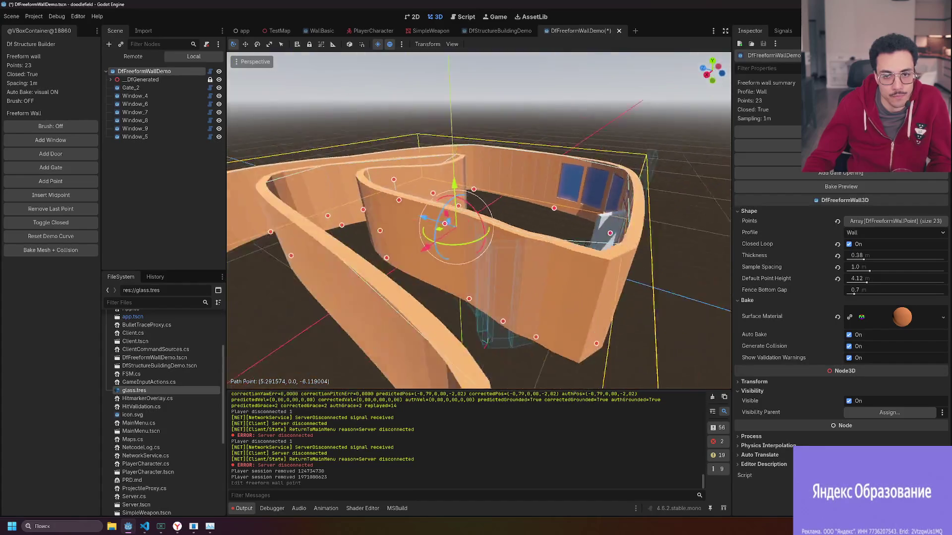
pyautogui.scroll(-3, 499, 269)
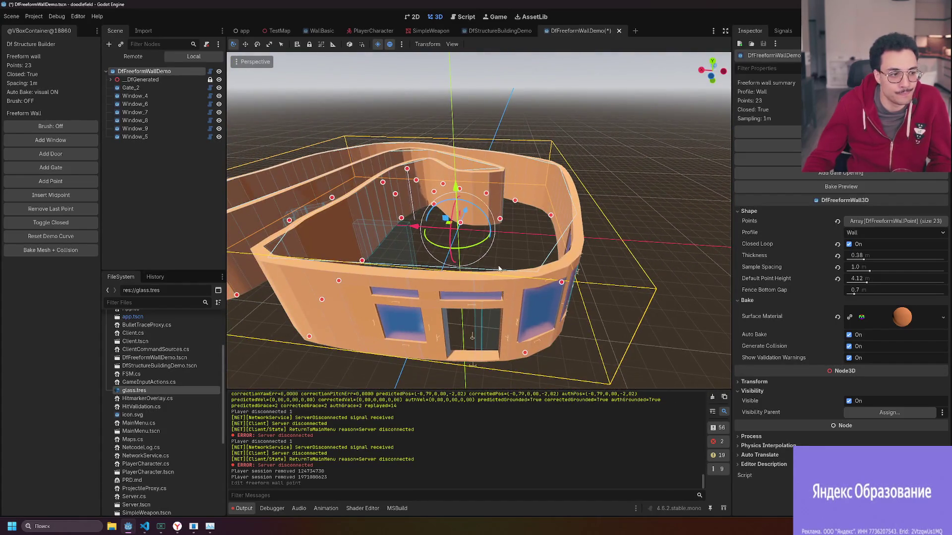
pyautogui.scroll(8, 429, 236)
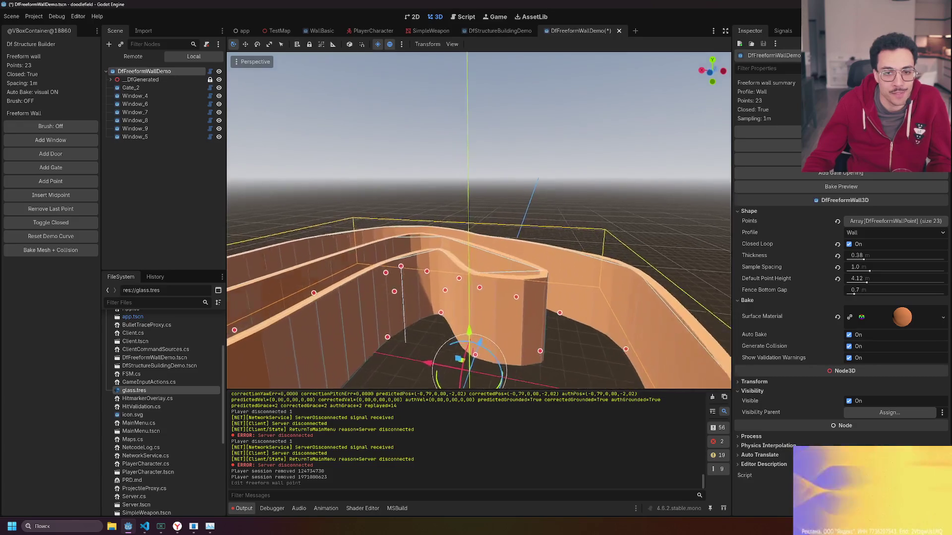
pyautogui.scroll(-2, 497, 213)
# With the Move tool, drag two wall points to pull the inner curve into a hairpin fold.
pyautogui.press('w')
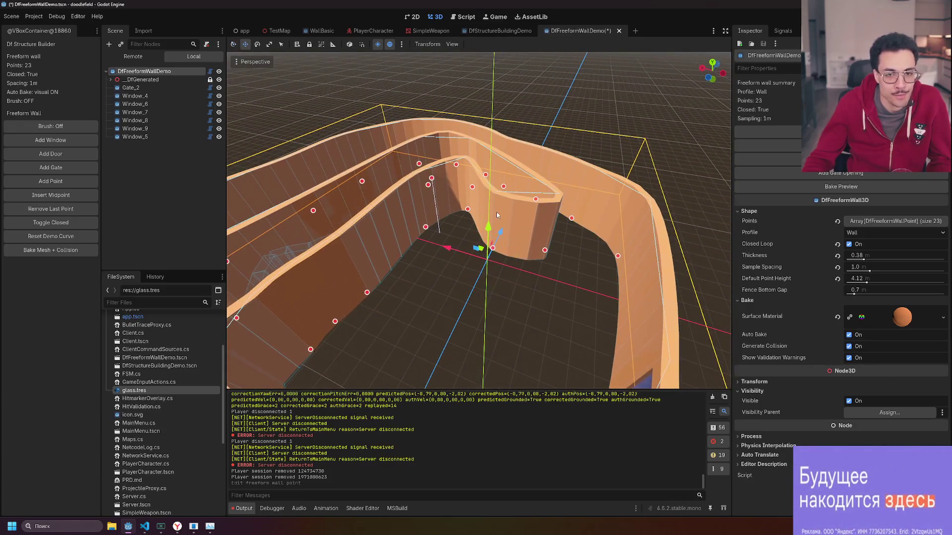
pyautogui.scroll(-5, 553, 249)
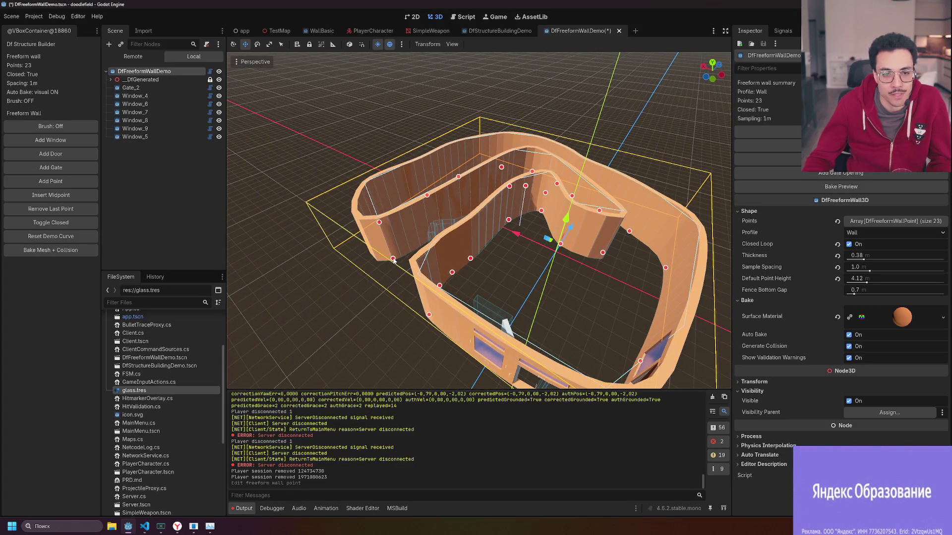
pyautogui.moveTo(394, 262); pyautogui.dragTo(388, 239)
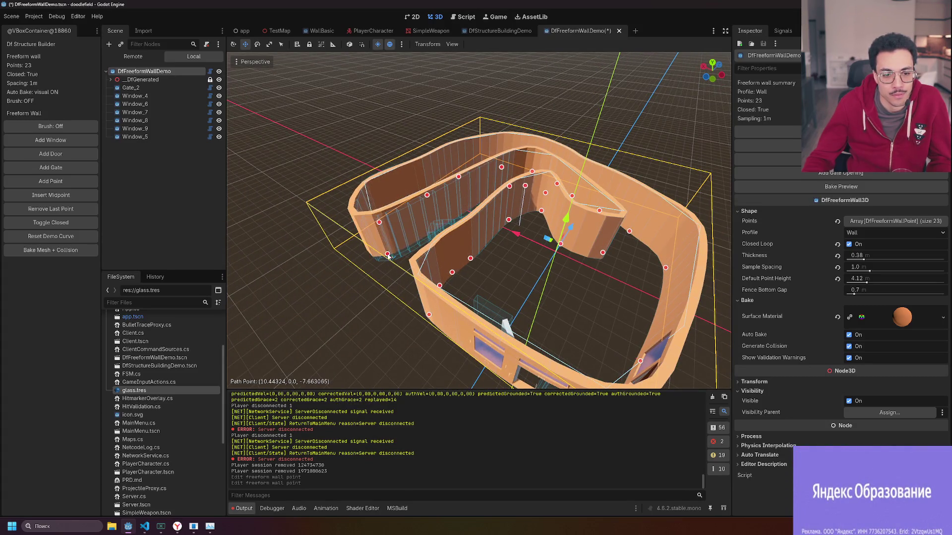
pyautogui.moveTo(394, 244); pyautogui.dragTo(423, 219)
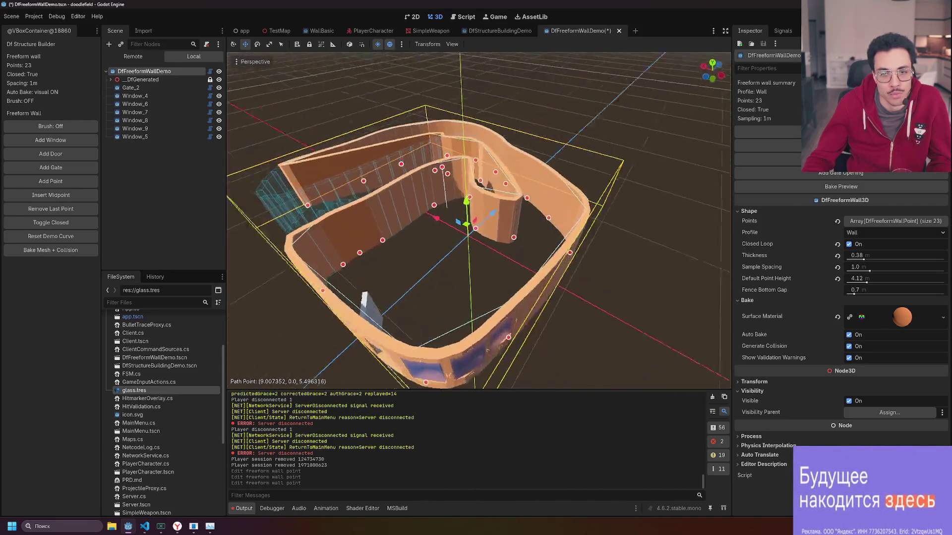
pyautogui.scroll(5, 565, 209)
pyautogui.scroll(-5, 566, 209)
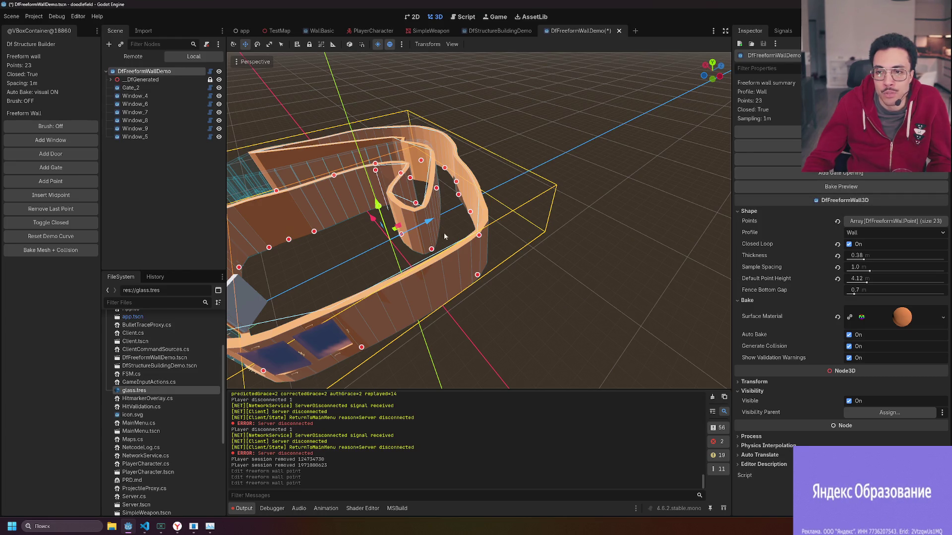
pyautogui.scroll(5, 502, 327)
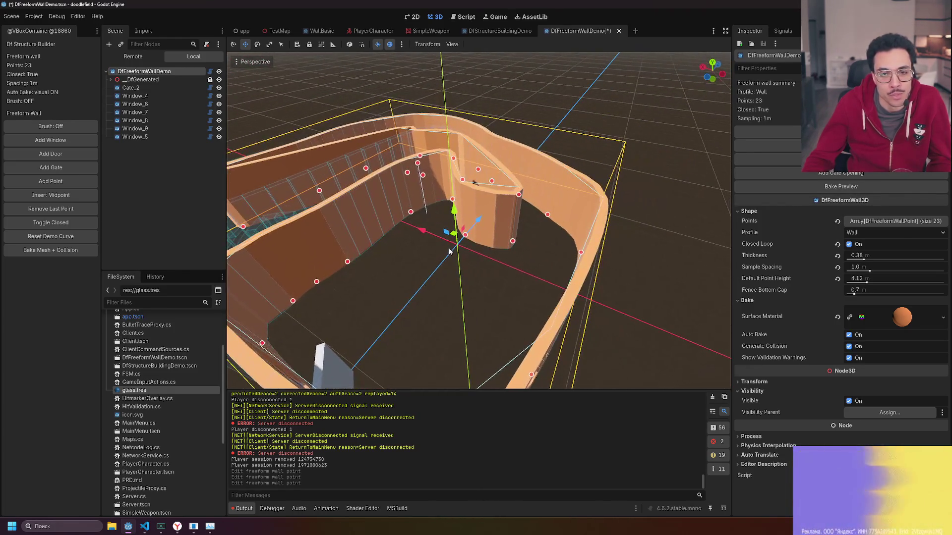
pyautogui.moveTo(502, 327)
pyautogui.mouseDown()
pyautogui.moveTo(449, 224)
pyautogui.moveTo(472, 239)
pyautogui.mouseUp()
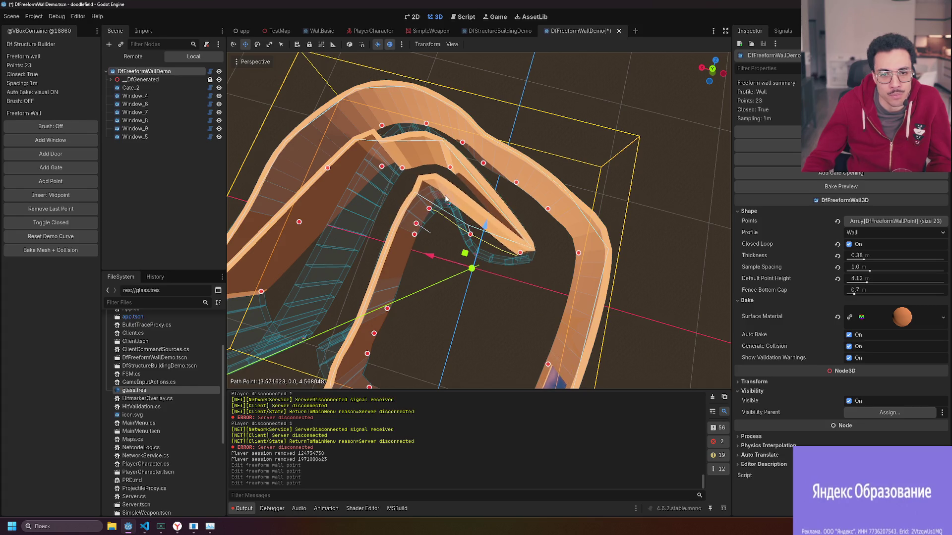
# Pull the inner wall tip up and left, then move a front wall point.
pyautogui.moveTo(495, 223)
pyautogui.mouseDown()
pyautogui.moveTo(456, 187)
pyautogui.moveTo(426, 203)
pyautogui.moveTo(520, 193)
pyautogui.mouseUp()
pyautogui.moveTo(650, 218)
pyautogui.mouseDown()
pyautogui.moveTo(495, 213)
pyautogui.moveTo(617, 213)
pyautogui.mouseUp()
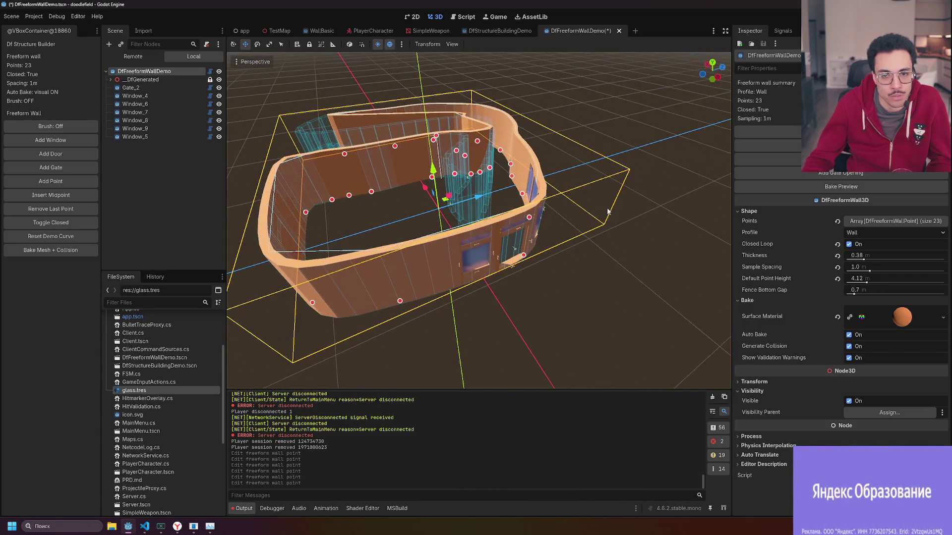
pyautogui.moveTo(400, 301)
pyautogui.mouseDown()
pyautogui.moveTo(339, 336)
pyautogui.moveTo(451, 317)
pyautogui.moveTo(486, 288)
pyautogui.moveTo(529, 244)
pyautogui.moveTo(529, 148)
pyautogui.moveTo(511, 188)
pyautogui.moveTo(482, 215)
pyautogui.mouseUp()
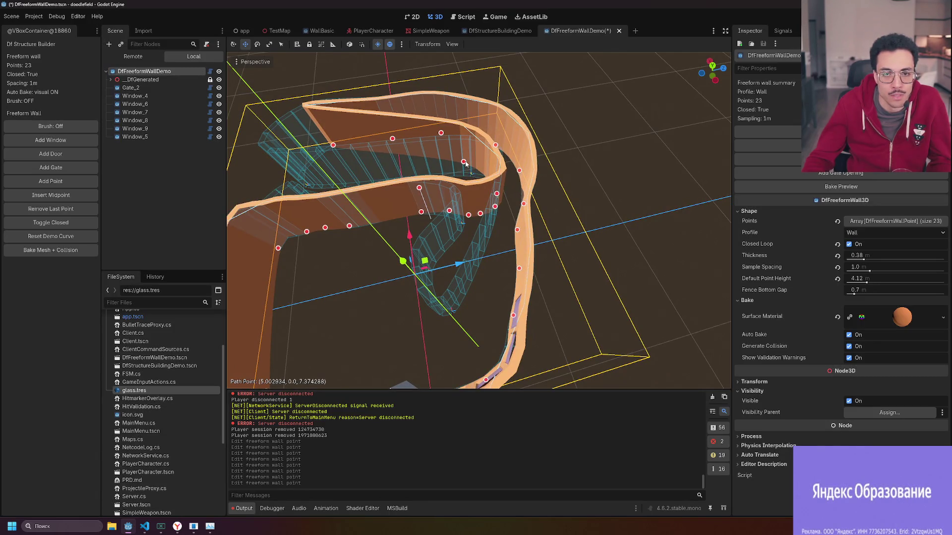
# Reselect the wall and drag its bottom-right corner and right-side points outward.
pyautogui.moveTo(536, 197)
pyautogui.mouseDown()
pyautogui.moveTo(526, 164)
pyautogui.moveTo(513, 182)
pyautogui.mouseUp()
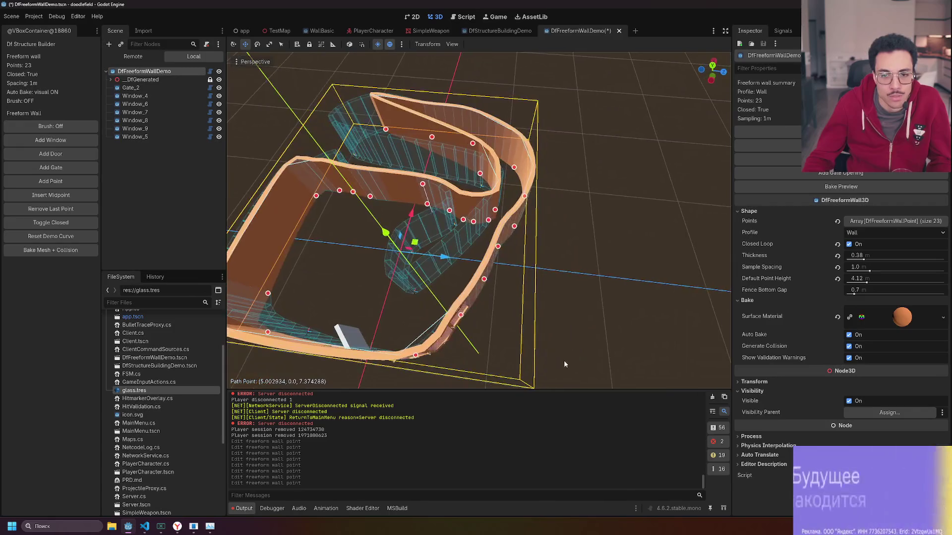
pyautogui.click(544, 271)
pyautogui.click(461, 317)
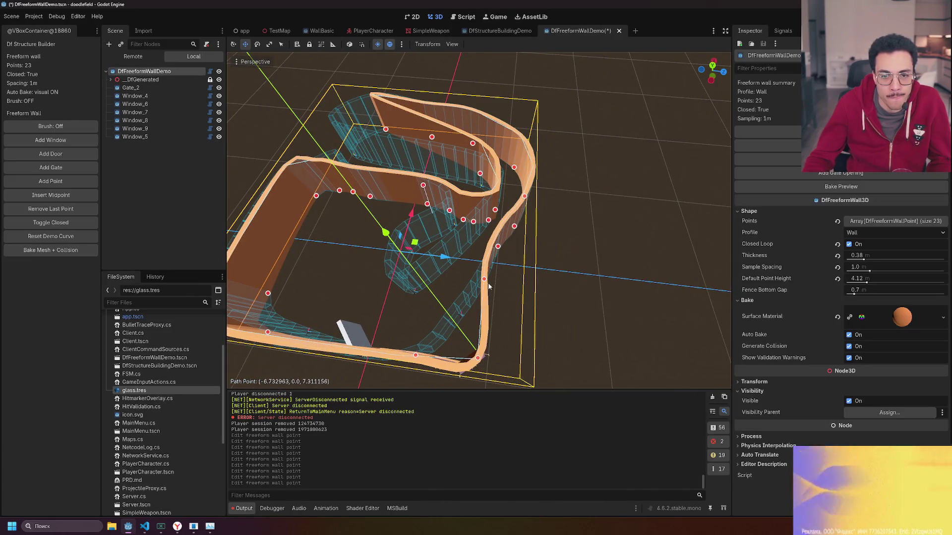
pyautogui.moveTo(473, 361); pyautogui.dragTo(533, 371)
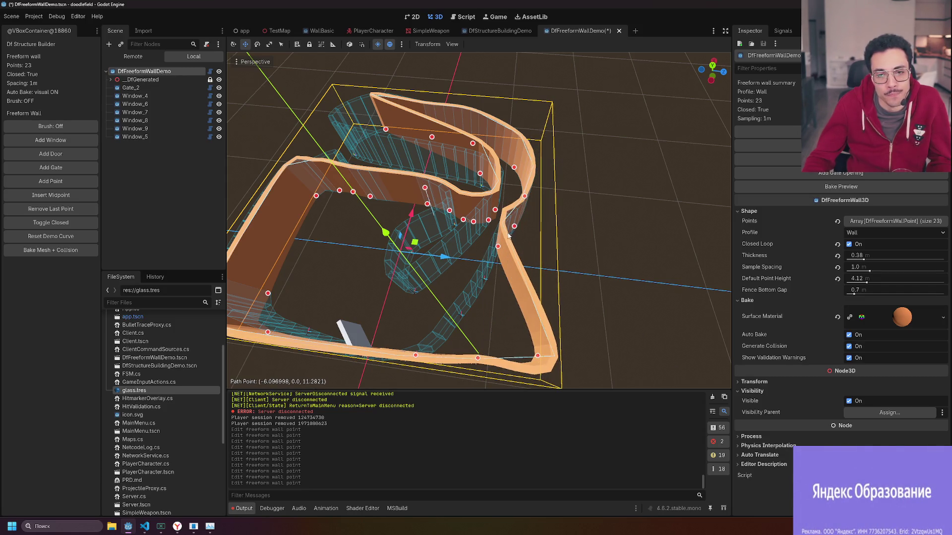
pyautogui.moveTo(498, 248)
pyautogui.mouseDown()
pyautogui.moveTo(615, 347)
pyautogui.moveTo(585, 348)
pyautogui.mouseUp()
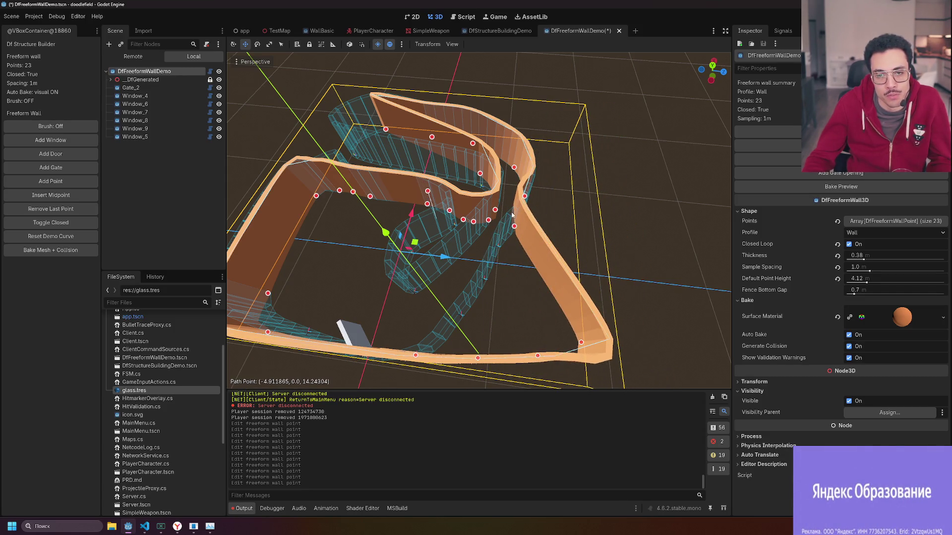
pyautogui.moveTo(515, 228)
pyautogui.mouseDown()
pyautogui.moveTo(563, 188)
pyautogui.moveTo(561, 173)
pyautogui.mouseUp()
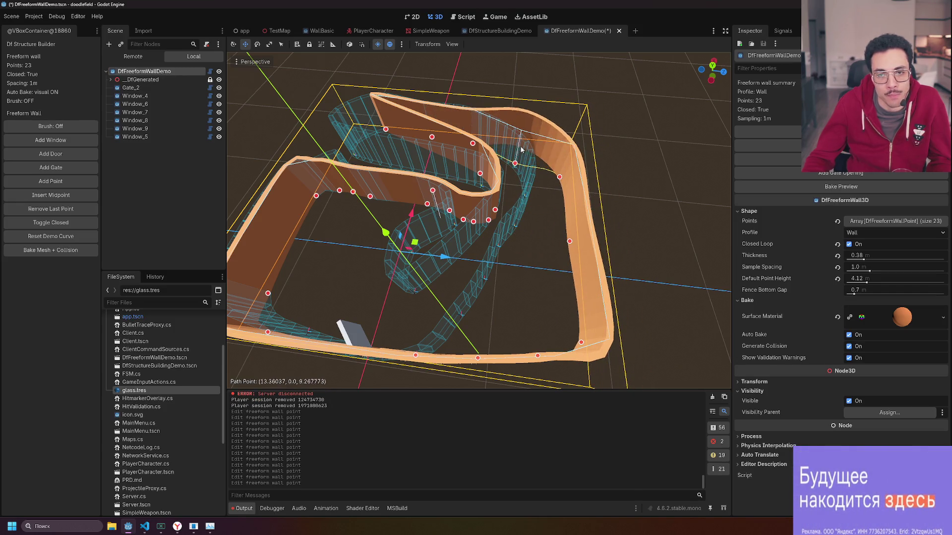
pyautogui.moveTo(544, 155); pyautogui.dragTo(543, 154)
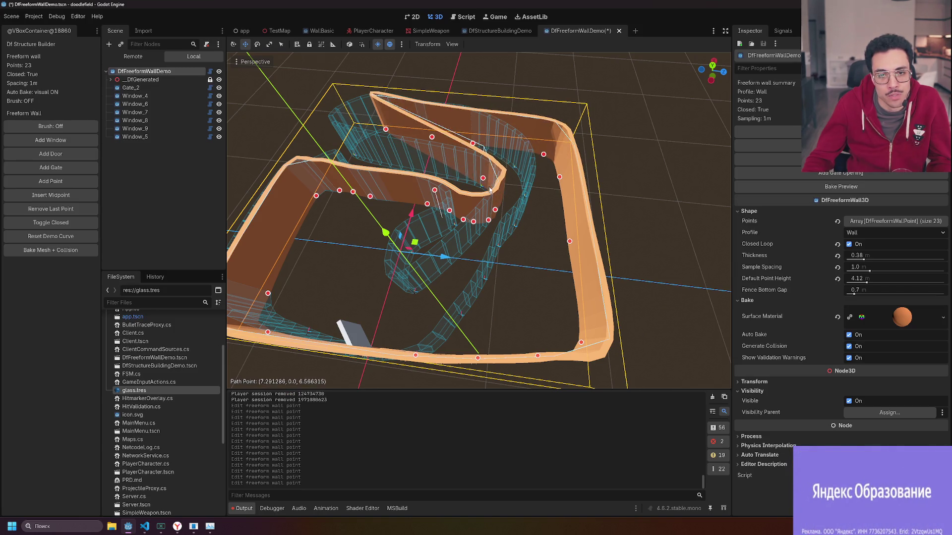
# Drag the inner wall points to form and tidy a U-shaped fold.
pyautogui.moveTo(433, 142)
pyautogui.mouseDown()
pyautogui.moveTo(504, 182)
pyautogui.moveTo(506, 123)
pyautogui.moveTo(475, 114)
pyautogui.mouseUp()
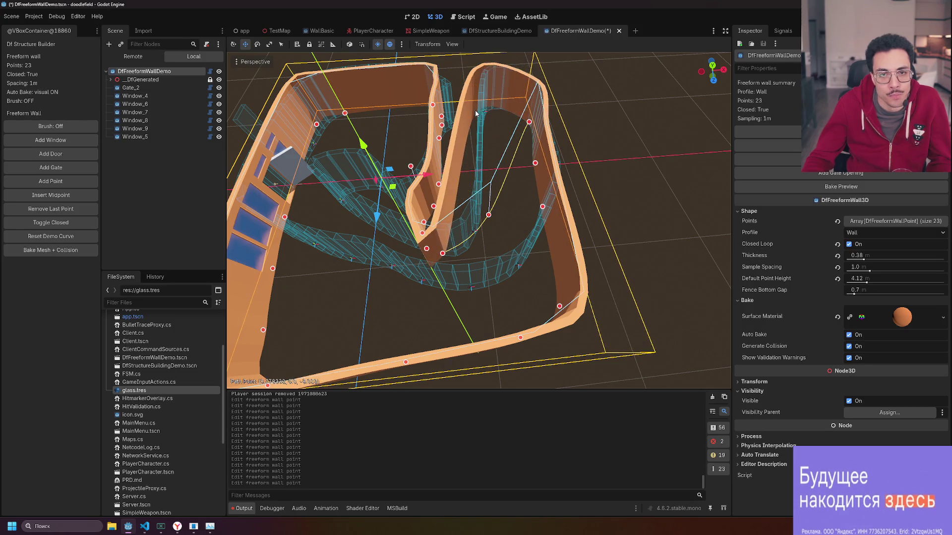
pyautogui.moveTo(443, 254); pyautogui.dragTo(486, 237)
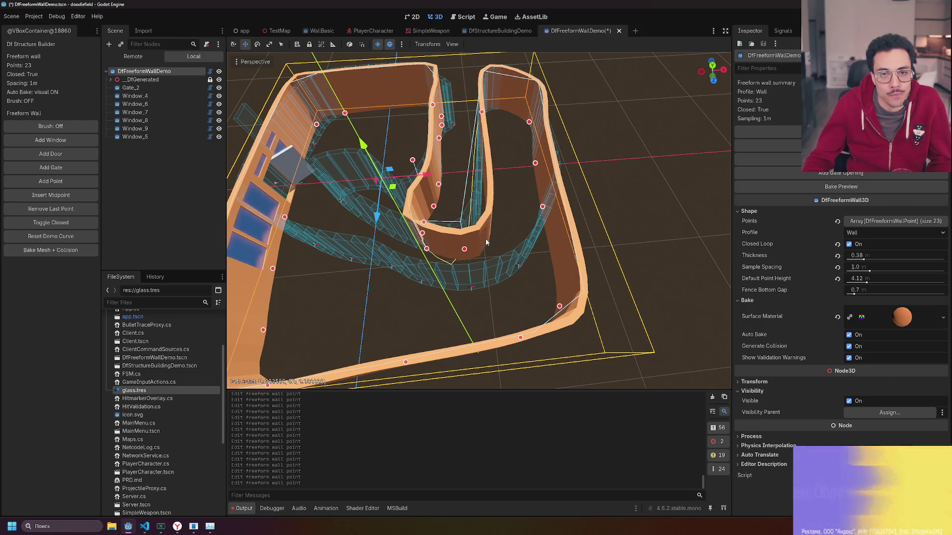
pyautogui.moveTo(427, 253); pyautogui.dragTo(461, 254)
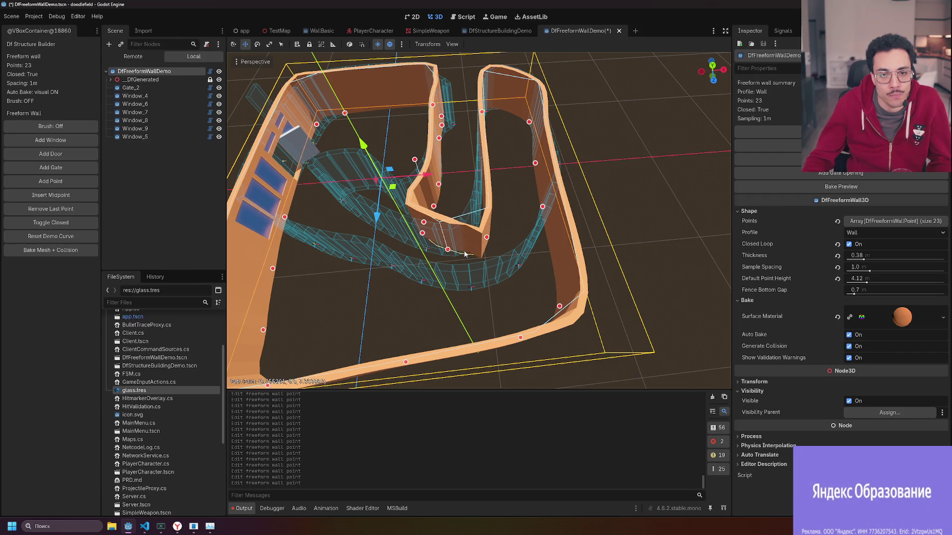
pyautogui.moveTo(425, 225); pyautogui.dragTo(425, 240)
pyautogui.moveTo(486, 182); pyautogui.dragTo(486, 150)
pyautogui.moveTo(466, 252)
pyautogui.mouseDown()
pyautogui.moveTo(490, 201)
pyautogui.moveTo(487, 143)
pyautogui.mouseUp()
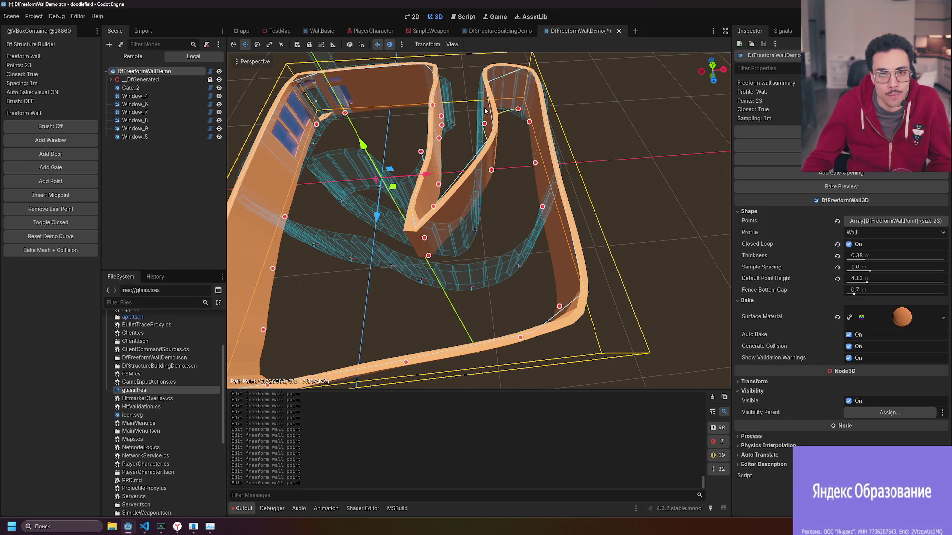
pyautogui.moveTo(485, 110); pyautogui.dragTo(485, 111)
pyautogui.moveTo(491, 170); pyautogui.dragTo(488, 157)
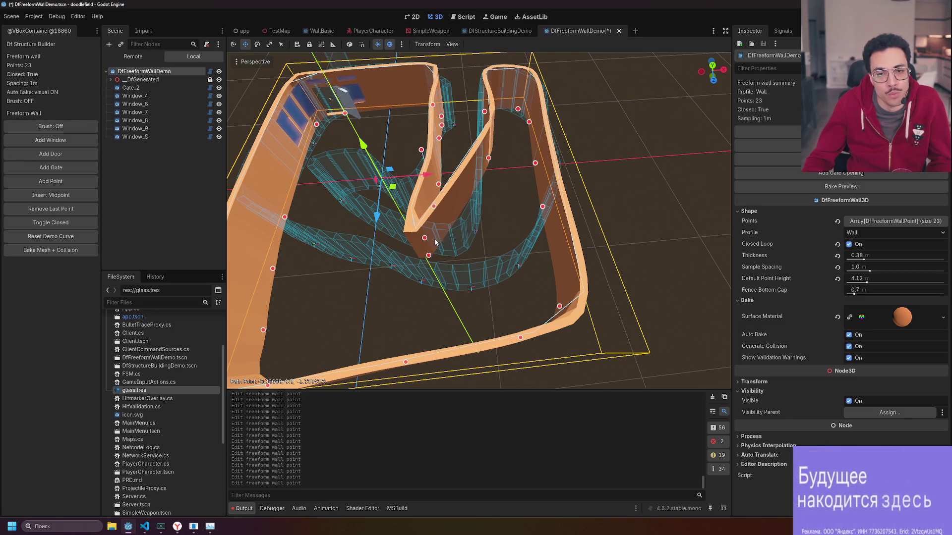
pyautogui.moveTo(456, 249); pyautogui.dragTo(493, 230)
pyautogui.moveTo(424, 238); pyautogui.dragTo(440, 249)
# Bake the wall into a solid mesh with collision and view it from outside.
pyautogui.click(438, 185)
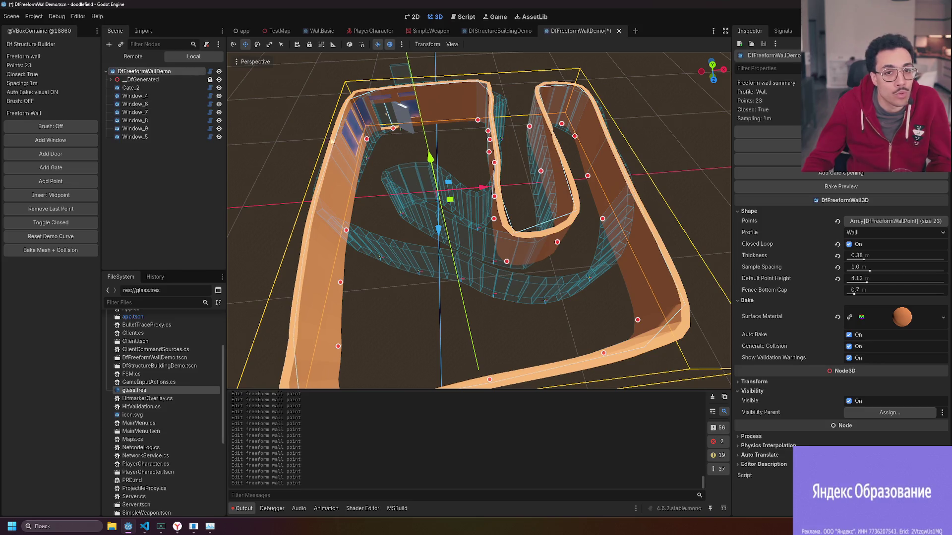
pyautogui.click(75, 250)
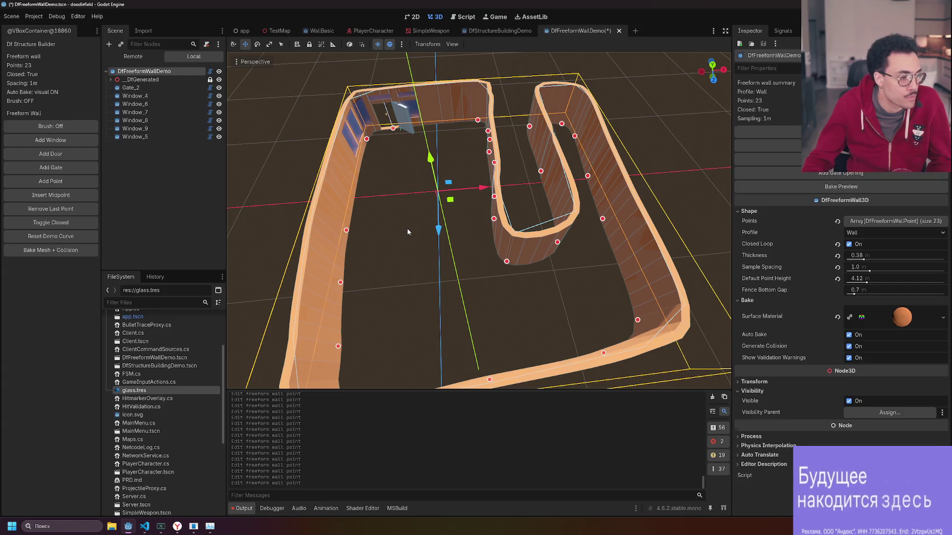
pyautogui.click(408, 232)
pyautogui.moveTo(458, 216); pyautogui.dragTo(435, 268)
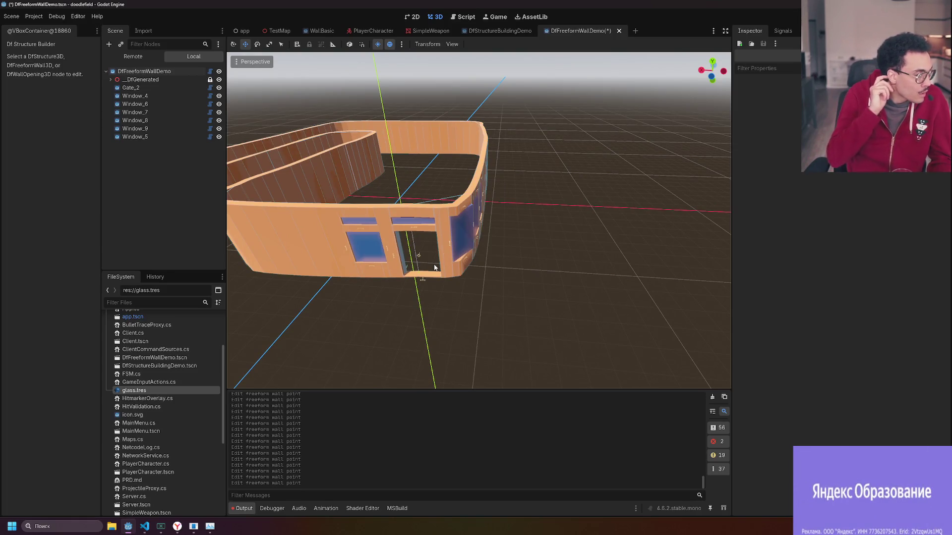
pyautogui.moveTo(435, 268)
pyautogui.mouseDown()
pyautogui.moveTo(541, 285)
pyautogui.moveTo(486, 325)
pyautogui.mouseUp()
# Move the corner and right-side path points, narrowing Window_6 to about 1.42 m.
pyautogui.click(582, 256)
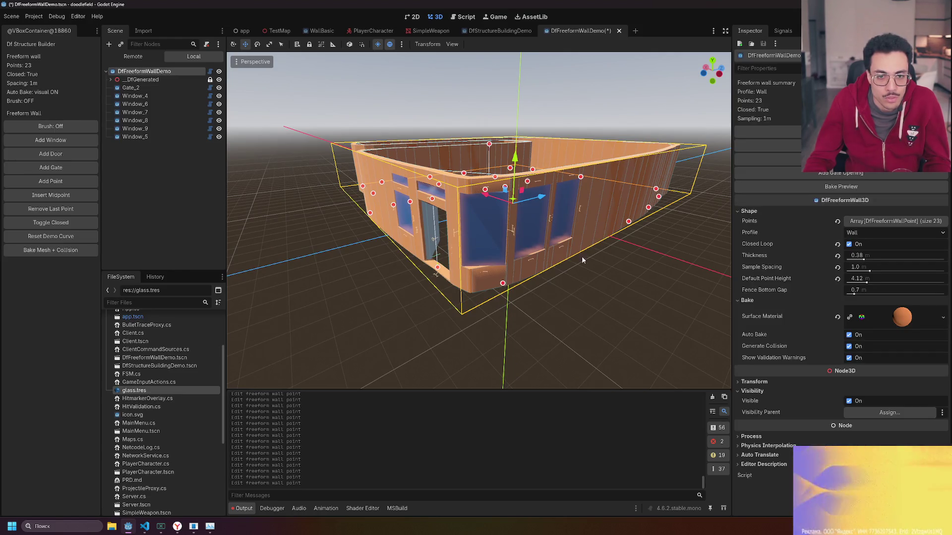
pyautogui.moveTo(581, 256)
pyautogui.mouseDown()
pyautogui.moveTo(589, 238)
pyautogui.moveTo(597, 263)
pyautogui.moveTo(603, 256)
pyautogui.mouseUp()
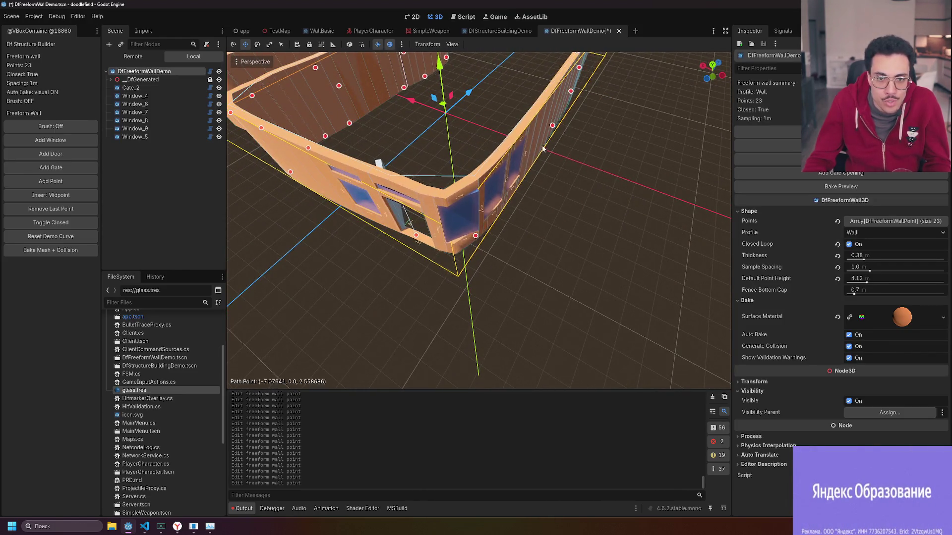
pyautogui.moveTo(507, 227); pyautogui.dragTo(467, 244)
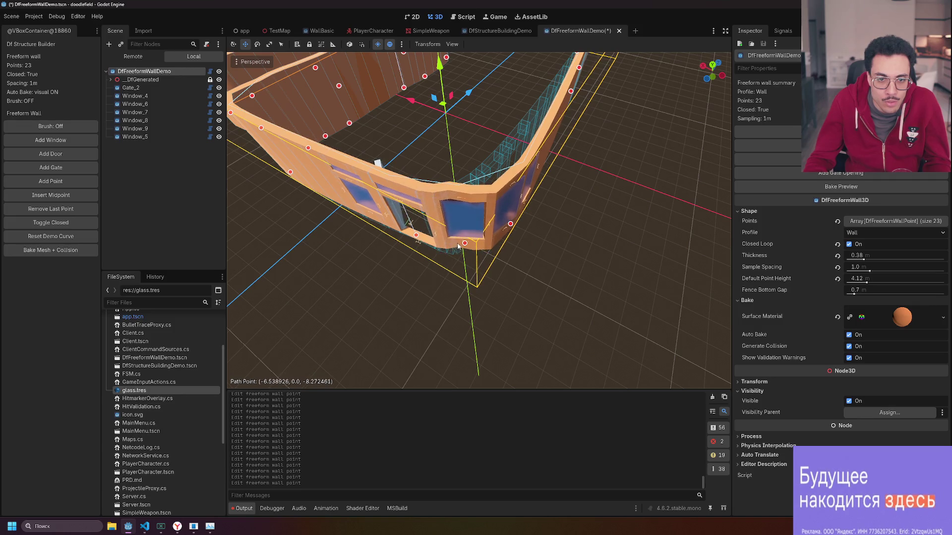
pyautogui.moveTo(510, 225)
pyautogui.mouseDown()
pyautogui.moveTo(545, 243)
pyautogui.moveTo(381, 250)
pyautogui.moveTo(557, 256)
pyautogui.mouseUp()
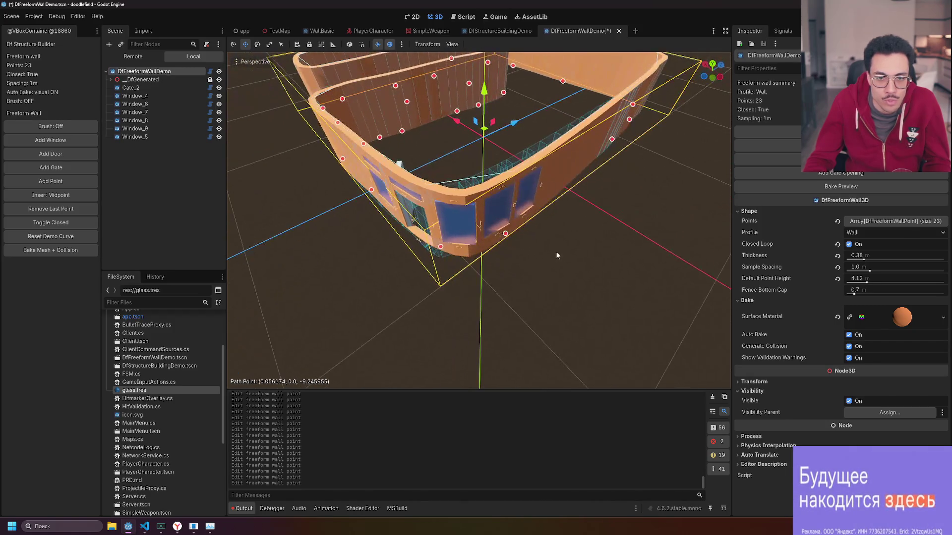
pyautogui.moveTo(504, 234); pyautogui.dragTo(541, 224)
pyautogui.moveTo(557, 270); pyautogui.dragTo(459, 231)
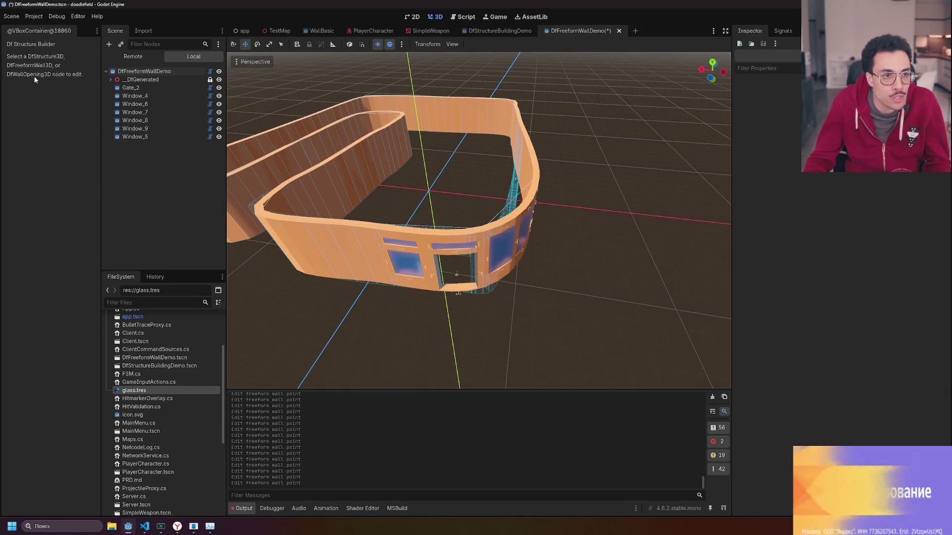
pyautogui.click(374, 256)
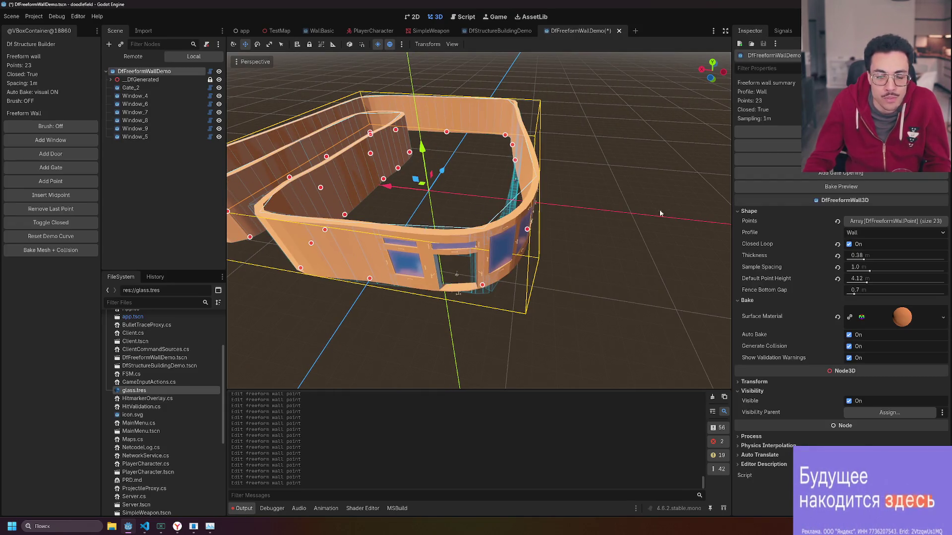
pyautogui.moveTo(464, 307)
pyautogui.mouseDown()
pyautogui.moveTo(446, 277)
pyautogui.moveTo(563, 231)
pyautogui.moveTo(516, 252)
pyautogui.mouseUp()
pyautogui.click(563, 231)
pyautogui.click(552, 250)
pyautogui.moveTo(385, 240); pyautogui.dragTo(394, 241)
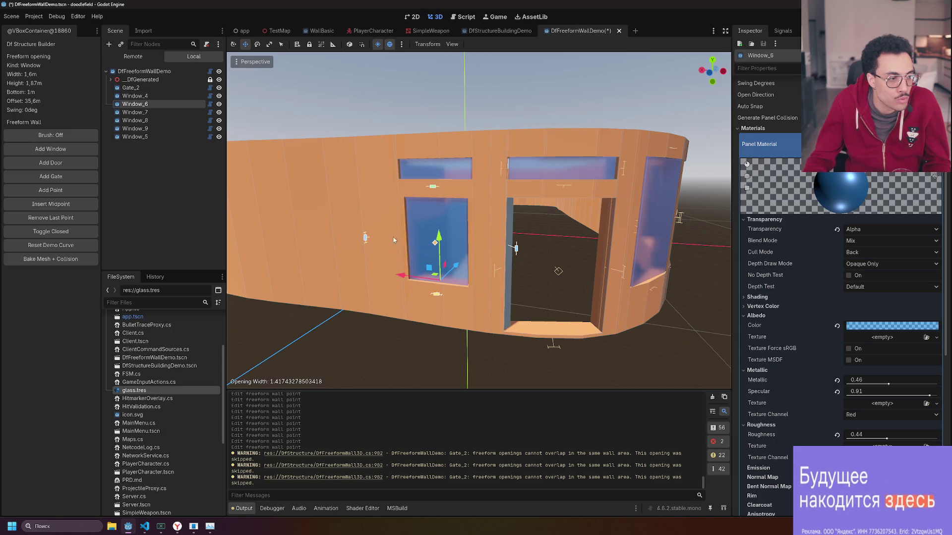
pyautogui.hotkey('ctrl', 'z')
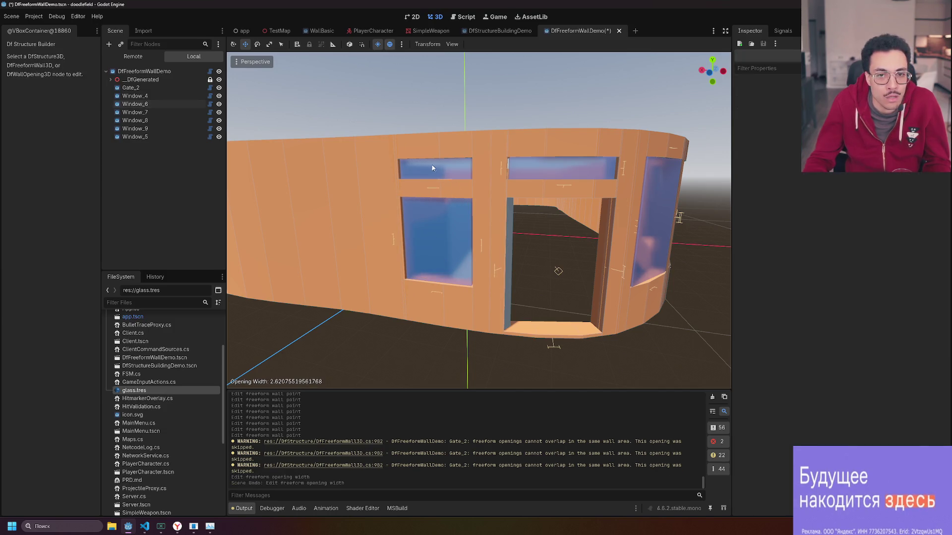
pyautogui.click(431, 165)
pyautogui.moveTo(393, 170)
pyautogui.mouseDown()
pyautogui.moveTo(446, 169)
pyautogui.moveTo(432, 155)
pyautogui.moveTo(435, 139)
pyautogui.mouseUp()
pyautogui.hotkey('ctrl', 'z')
pyautogui.hotkey('ctrl', 'z')
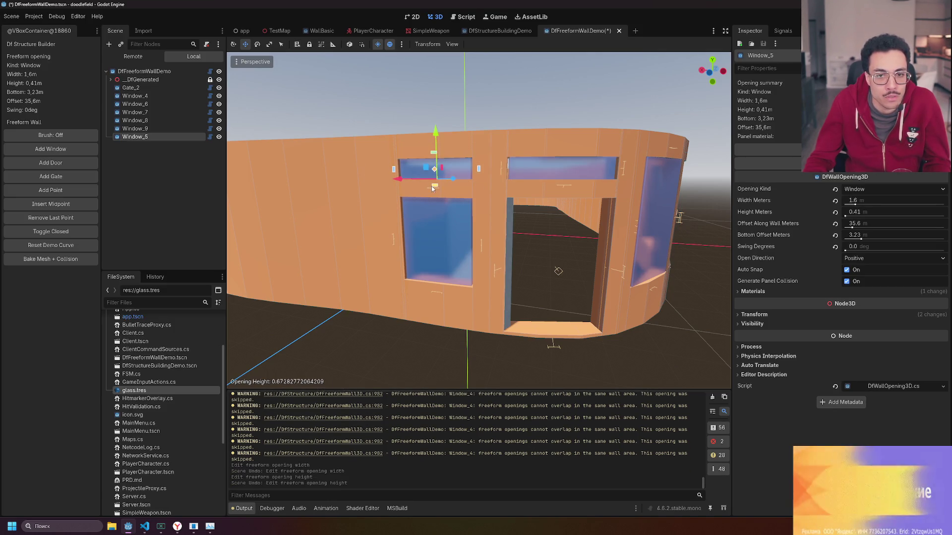
pyautogui.moveTo(434, 188)
pyautogui.mouseDown()
pyautogui.moveTo(434, 214)
pyautogui.moveTo(435, 165)
pyautogui.moveTo(480, 176)
pyautogui.moveTo(455, 154)
pyautogui.moveTo(421, 161)
pyautogui.mouseUp()
pyautogui.click(419, 165)
pyautogui.hotkey('ctrl', 'z')
pyautogui.moveTo(461, 99)
pyautogui.mouseDown()
pyautogui.moveTo(440, 149)
pyautogui.moveTo(382, 179)
pyautogui.mouseUp()
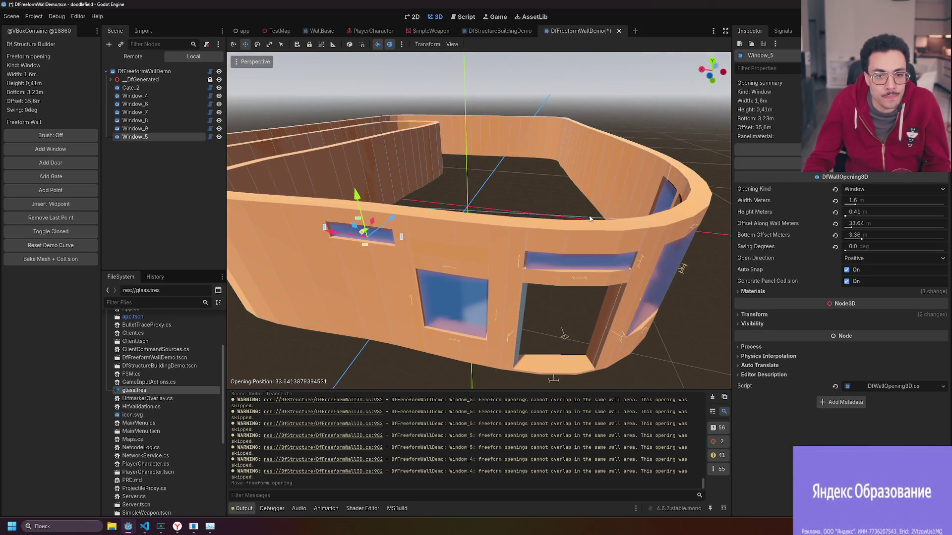
pyautogui.hotkey('ctrl', 'z')
pyautogui.click(691, 302)
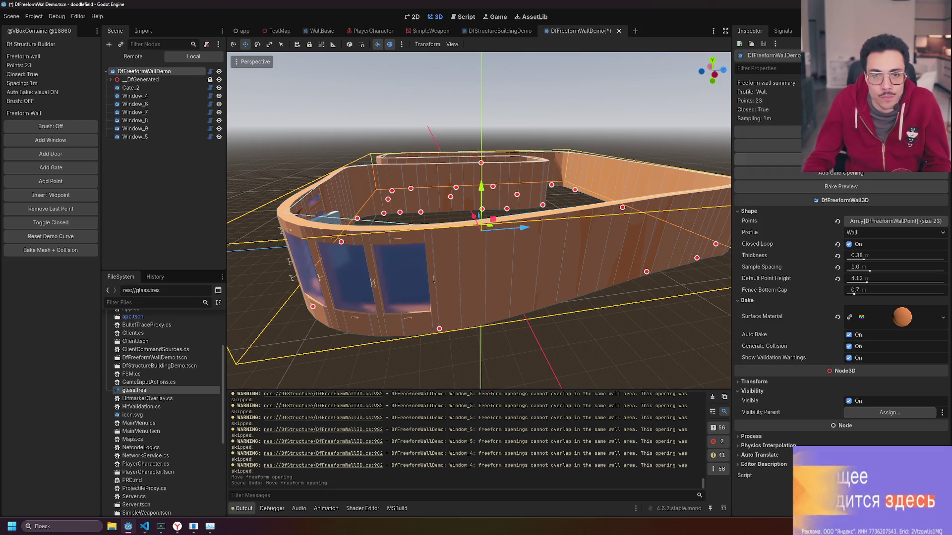
# Undo the earlier window move and place a new window opening on the straight wall.
pyautogui.moveTo(331, 201)
pyautogui.mouseDown()
pyautogui.moveTo(525, 207)
pyautogui.moveTo(340, 199)
pyautogui.mouseUp()
pyautogui.hotkey('ctrl', 'z')
pyautogui.moveTo(641, 249); pyautogui.dragTo(233, 188)
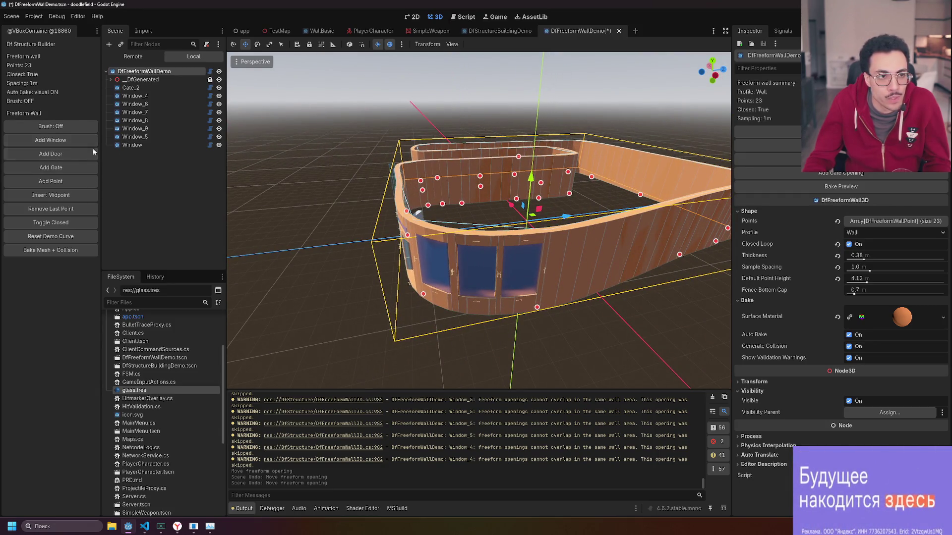
pyautogui.click(574, 267)
pyautogui.moveTo(574, 267)
pyautogui.mouseDown()
pyautogui.moveTo(475, 262)
pyautogui.moveTo(470, 272)
pyautogui.mouseUp()
pyautogui.click(480, 267)
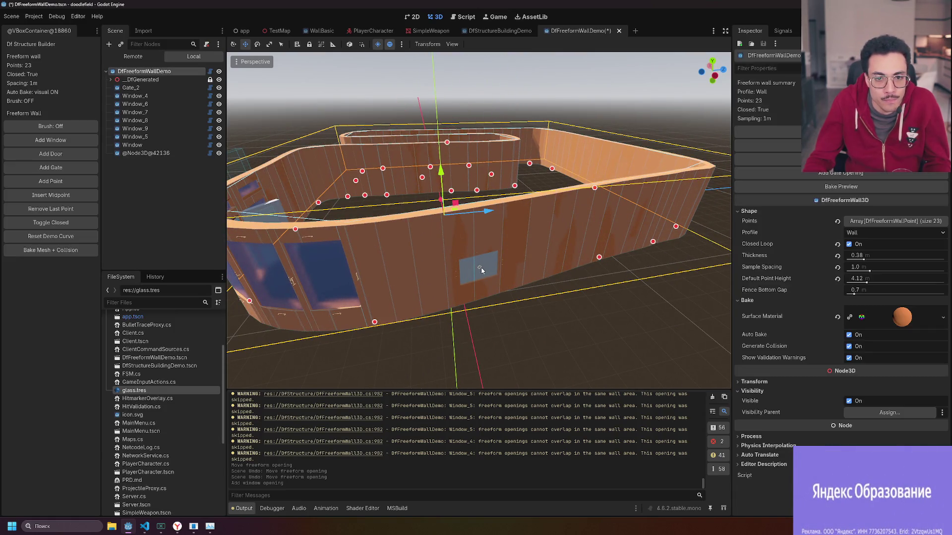
pyautogui.click(480, 269)
pyautogui.click(479, 269)
pyautogui.moveTo(480, 269)
pyautogui.mouseDown()
pyautogui.moveTo(480, 218)
pyautogui.moveTo(517, 176)
pyautogui.mouseUp()
pyautogui.scroll(3, 434, 224)
# Reselect the DfFreeformWallDemo wall and fly the view along its windows.
pyautogui.click(433, 224)
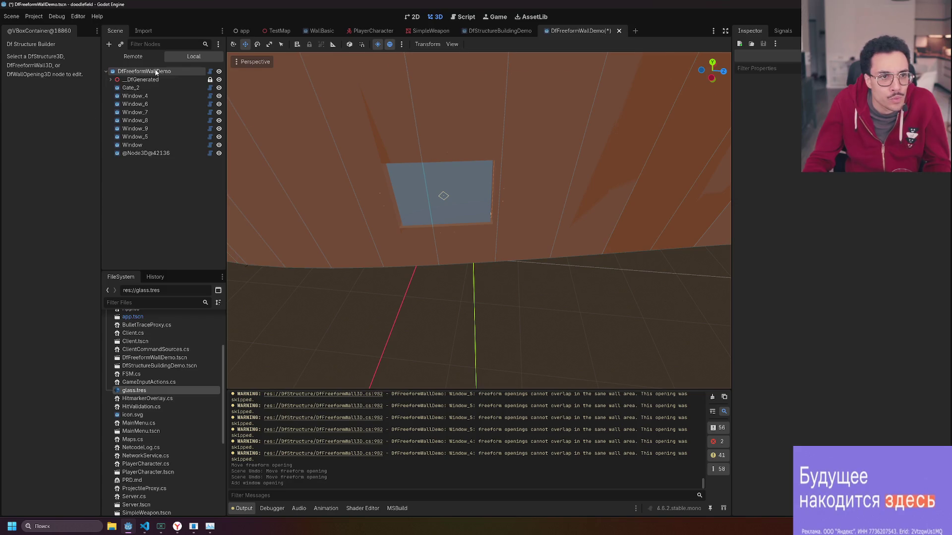
pyautogui.click(156, 72)
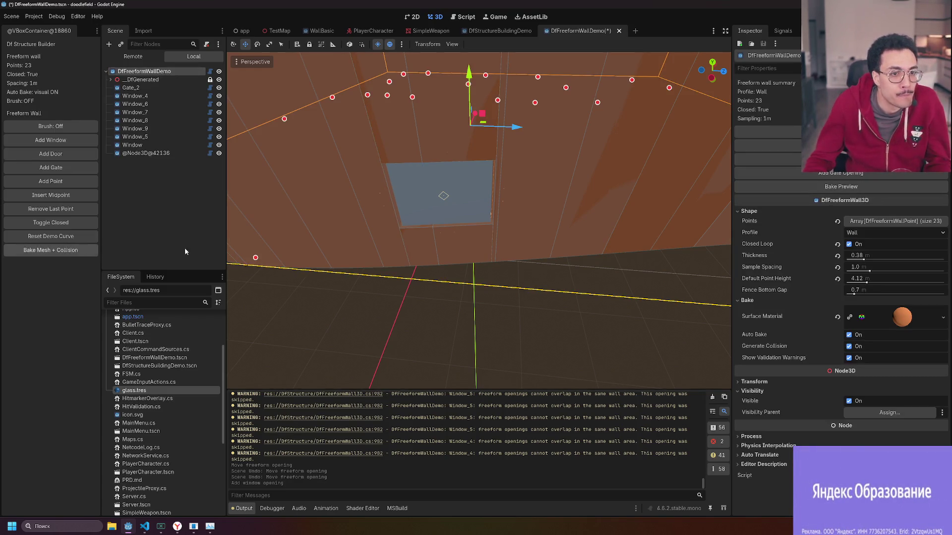
pyautogui.moveTo(446, 200)
pyautogui.mouseDown()
pyautogui.moveTo(526, 188)
pyautogui.moveTo(400, 262)
pyautogui.mouseUp()
pyautogui.moveTo(469, 282); pyautogui.dragTo(526, 279)
# Inspect the newly added window opening, then select the __DfGenerated node.
pyautogui.click(613, 262)
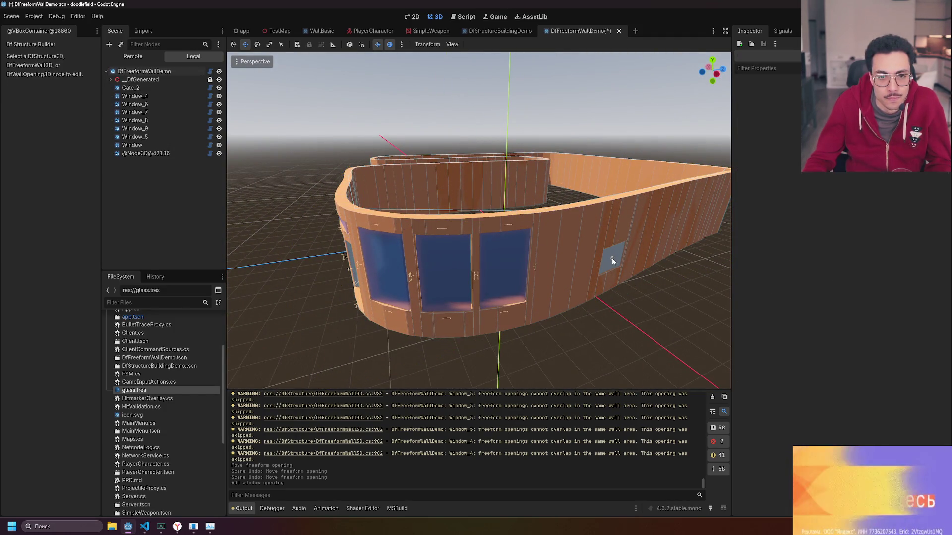
pyautogui.click(502, 253)
pyautogui.click(502, 253)
pyautogui.click(501, 253)
pyautogui.click(617, 258)
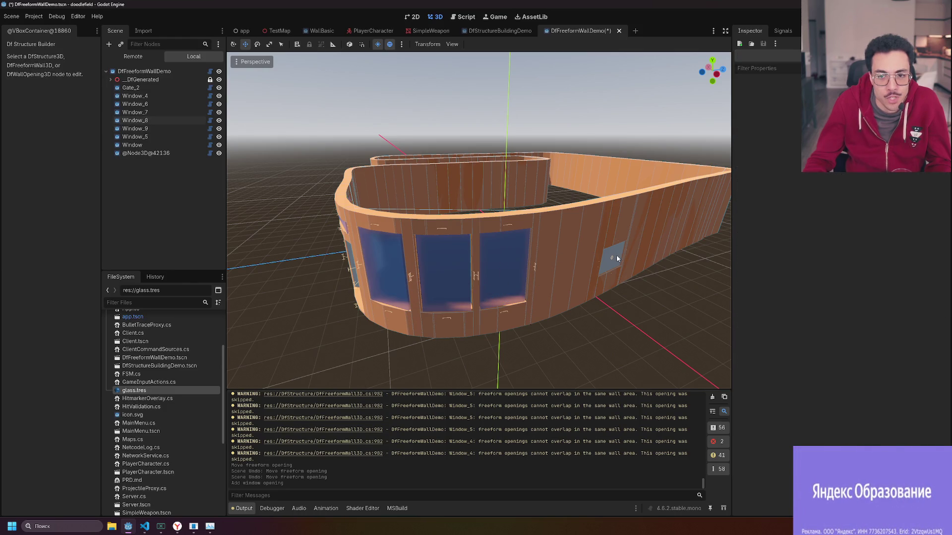
pyautogui.click(613, 259)
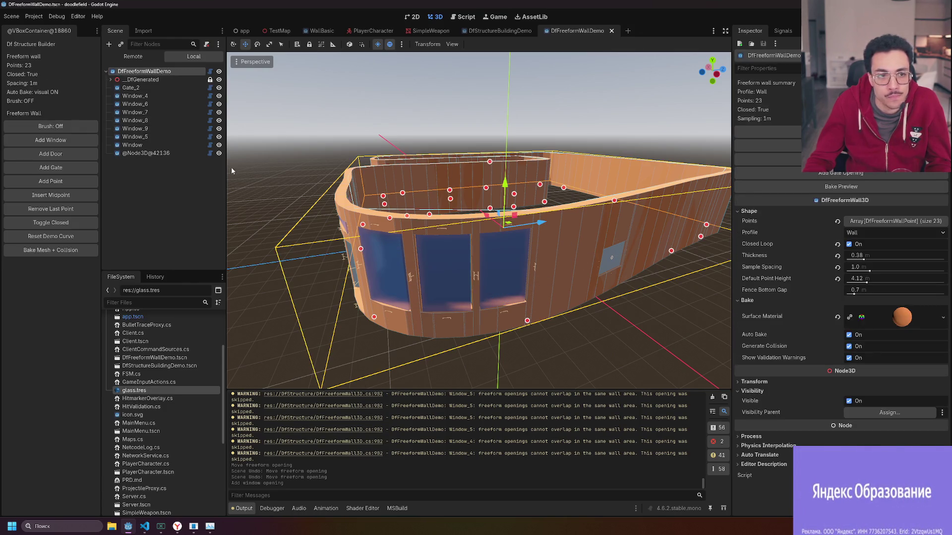
pyautogui.click(132, 80)
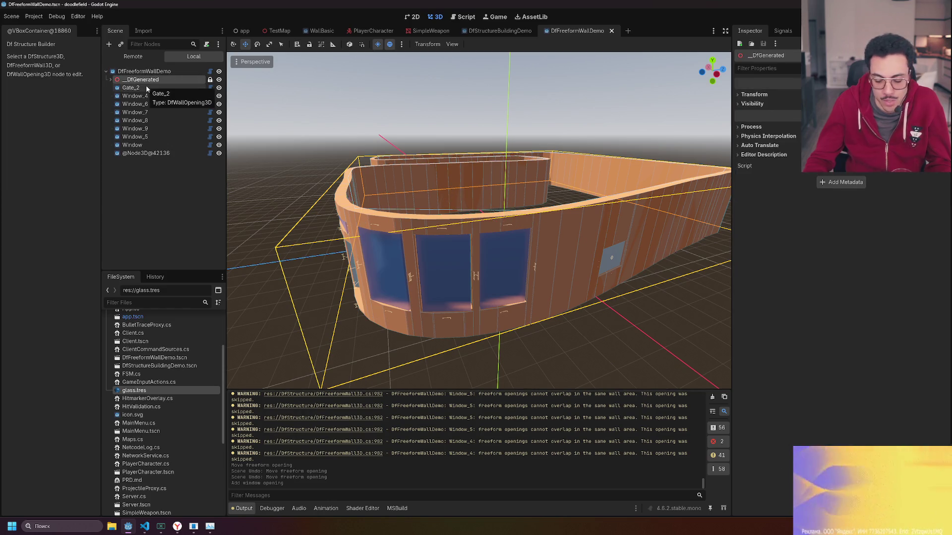
pyautogui.press('Delete')
pyautogui.press('Return')
pyautogui.click(139, 147)
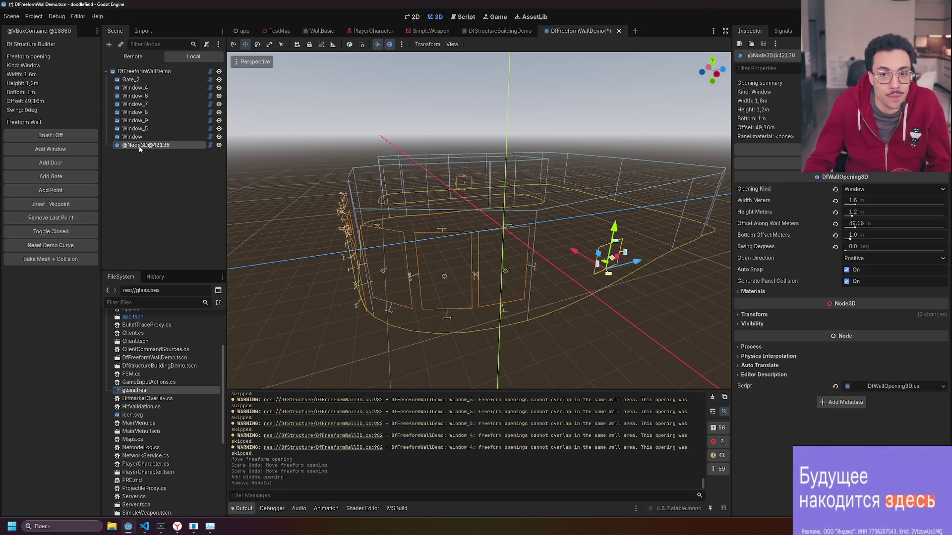
pyautogui.press('Delete')
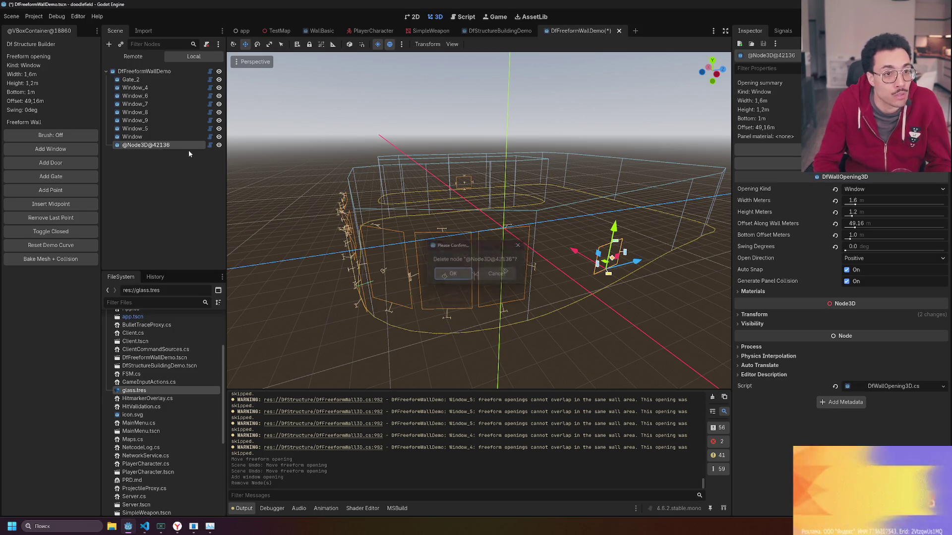
pyautogui.press('Return')
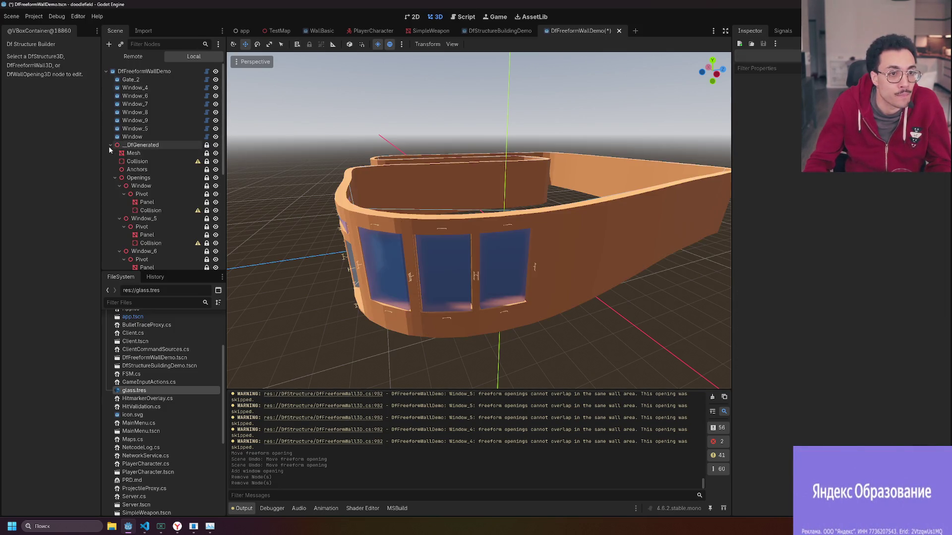
# Add a fresh window opening on the straight stretch of the DfFreeformWallDemo wall.
pyautogui.click(132, 71)
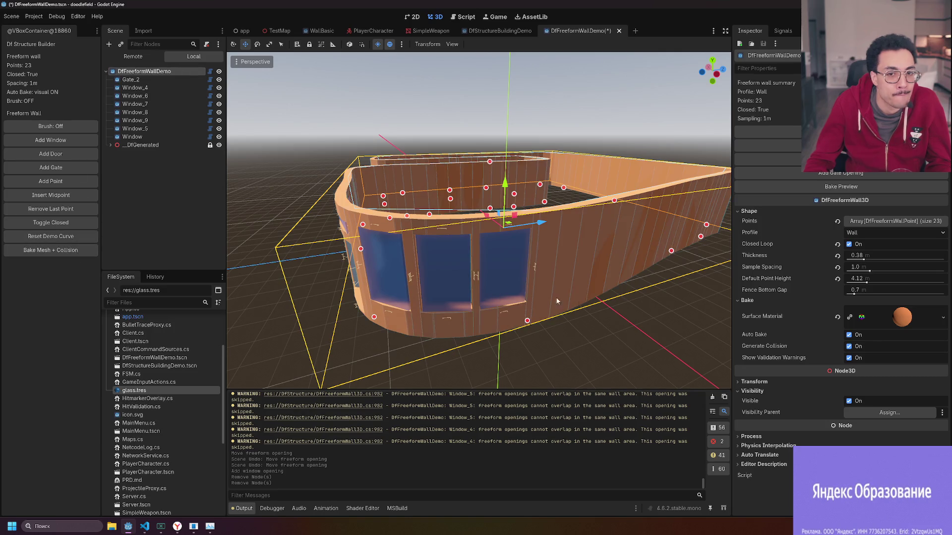
pyautogui.moveTo(601, 316)
pyautogui.mouseDown()
pyautogui.moveTo(643, 317)
pyautogui.moveTo(662, 248)
pyautogui.mouseUp()
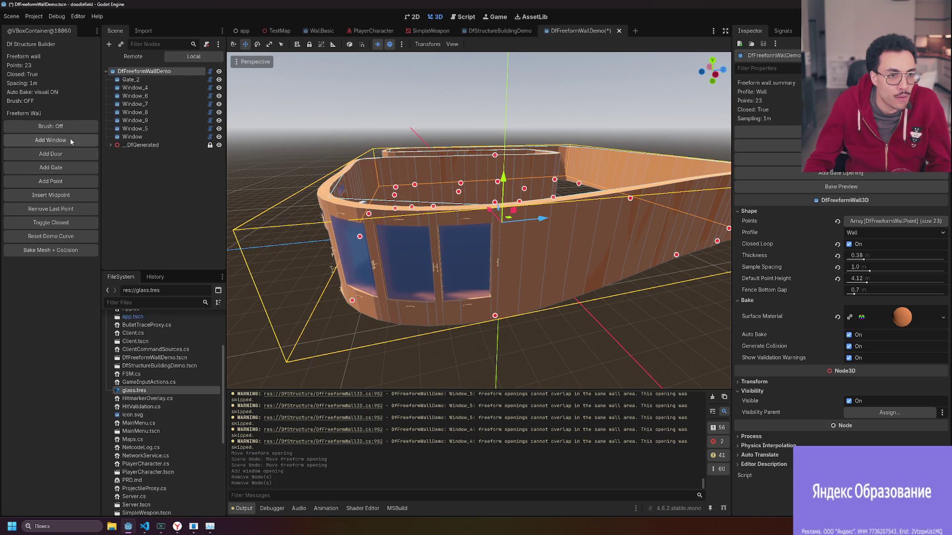
pyautogui.click(549, 258)
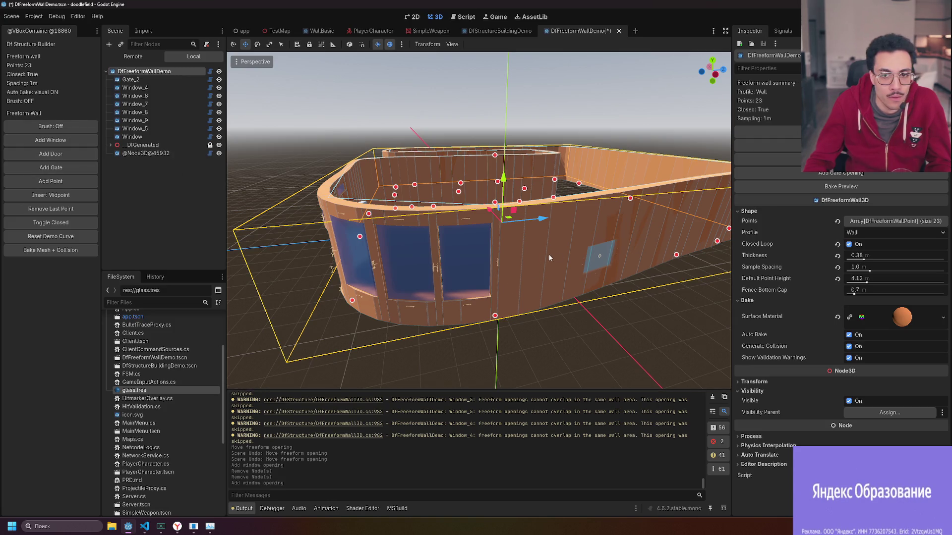
pyautogui.moveTo(575, 265); pyautogui.dragTo(595, 259)
pyautogui.click(599, 257)
pyautogui.click(600, 257)
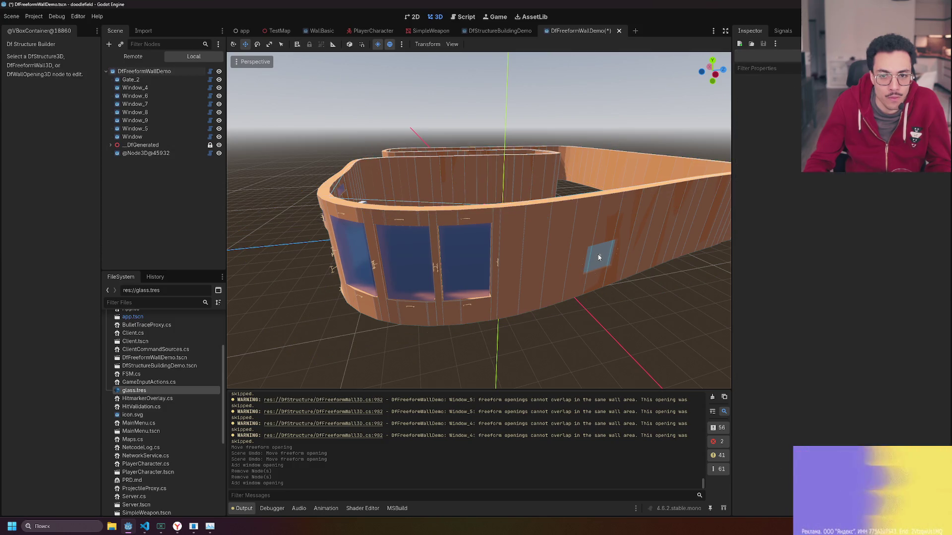
pyautogui.click(602, 257)
pyautogui.click(598, 263)
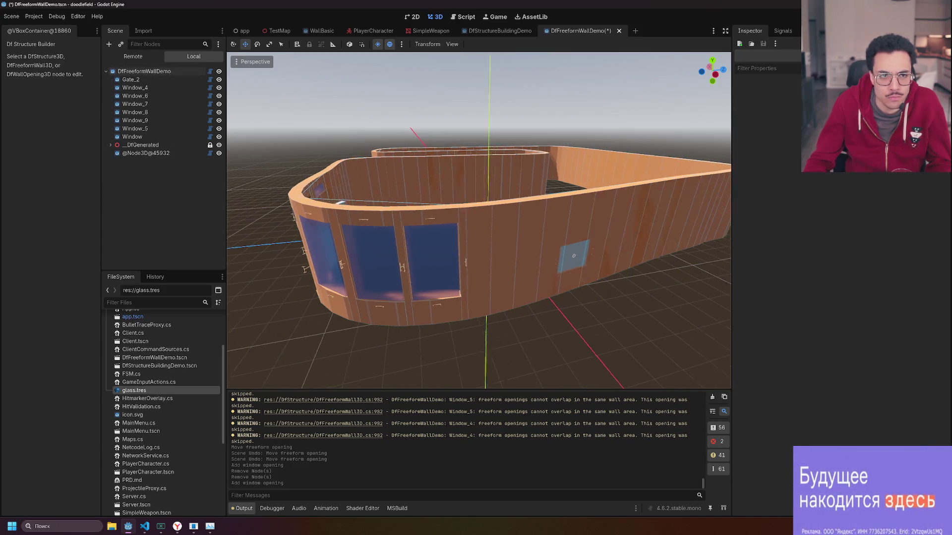
pyautogui.scroll(5, 599, 256)
pyautogui.click(376, 301)
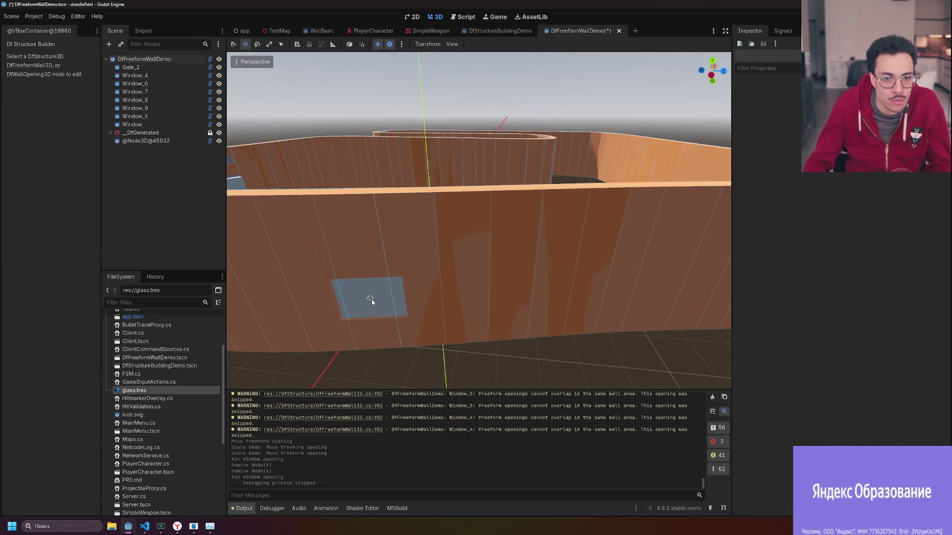
pyautogui.moveTo(371, 299)
pyautogui.mouseDown()
pyautogui.moveTo(307, 303)
pyautogui.moveTo(382, 296)
pyautogui.mouseUp()
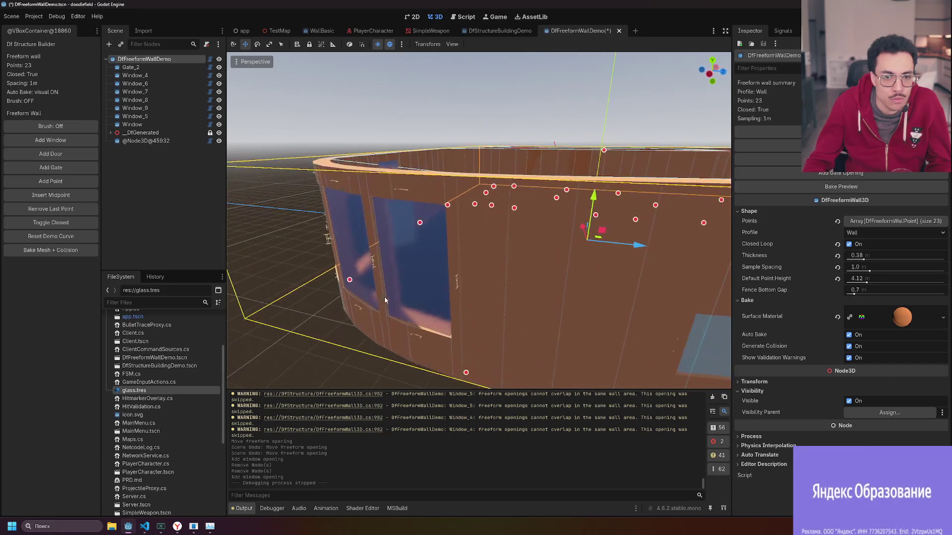
pyautogui.click(403, 266)
pyautogui.moveTo(403, 266)
pyautogui.mouseDown()
pyautogui.moveTo(446, 267)
pyautogui.moveTo(425, 271)
pyautogui.mouseUp()
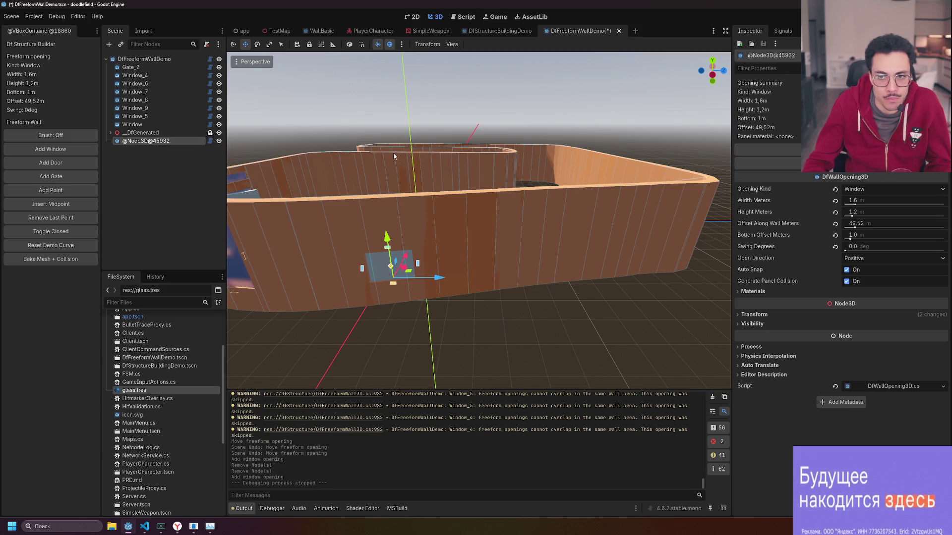
pyautogui.moveTo(390, 277); pyautogui.dragTo(436, 233)
pyautogui.click(444, 219)
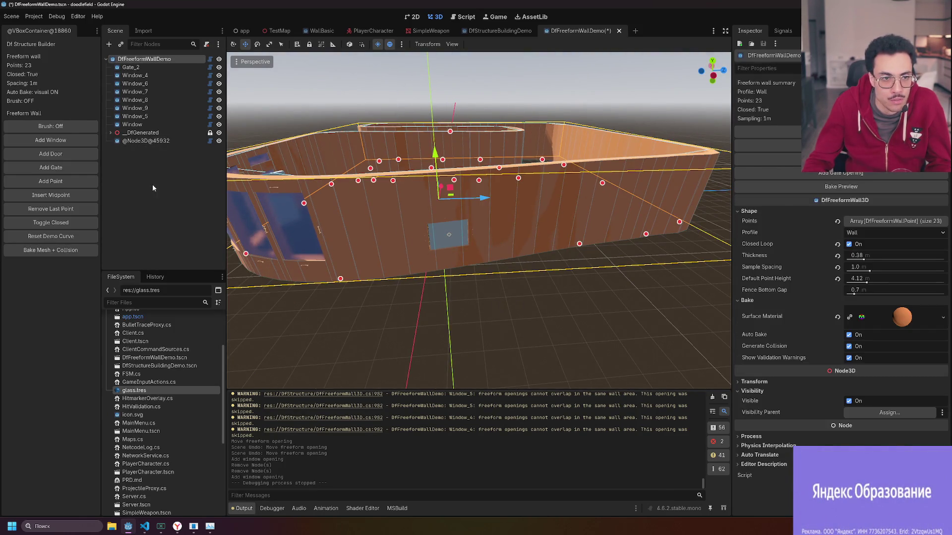
pyautogui.click(164, 140)
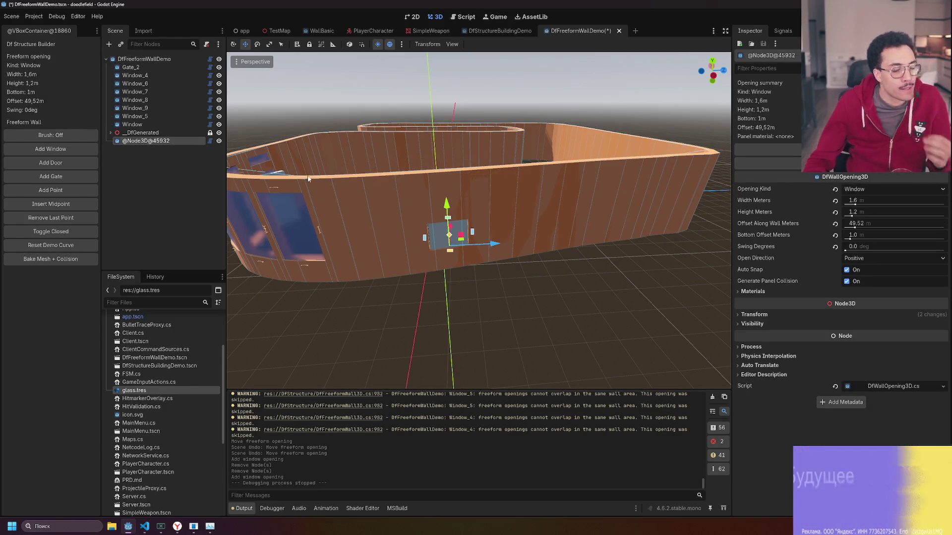
pyautogui.scroll(5, 417, 243)
pyautogui.scroll(-5, 417, 244)
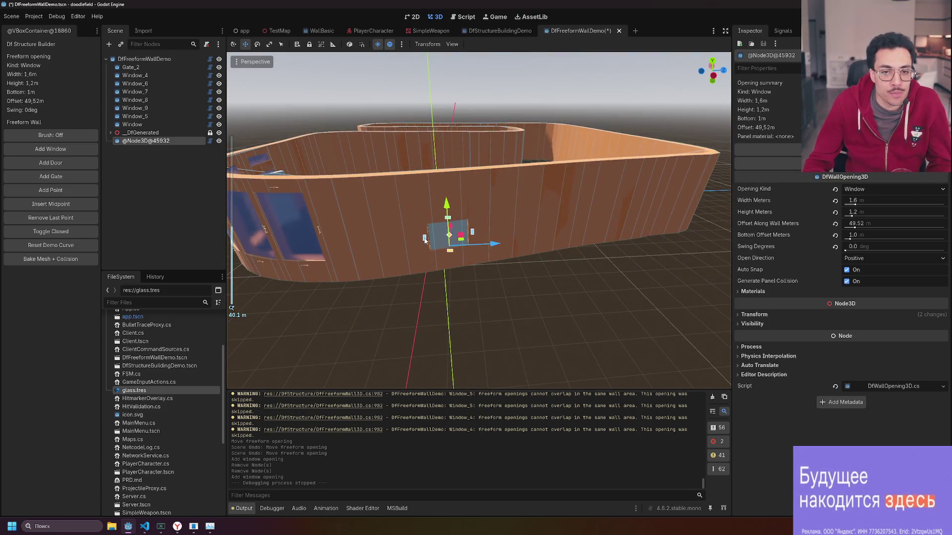
# Drag the opening's gizmo handles to 7.33 m wide and 2.63 m tall.
pyautogui.moveTo(350, 243); pyautogui.dragTo(349, 242)
pyautogui.moveTo(448, 216); pyautogui.dragTo(446, 179)
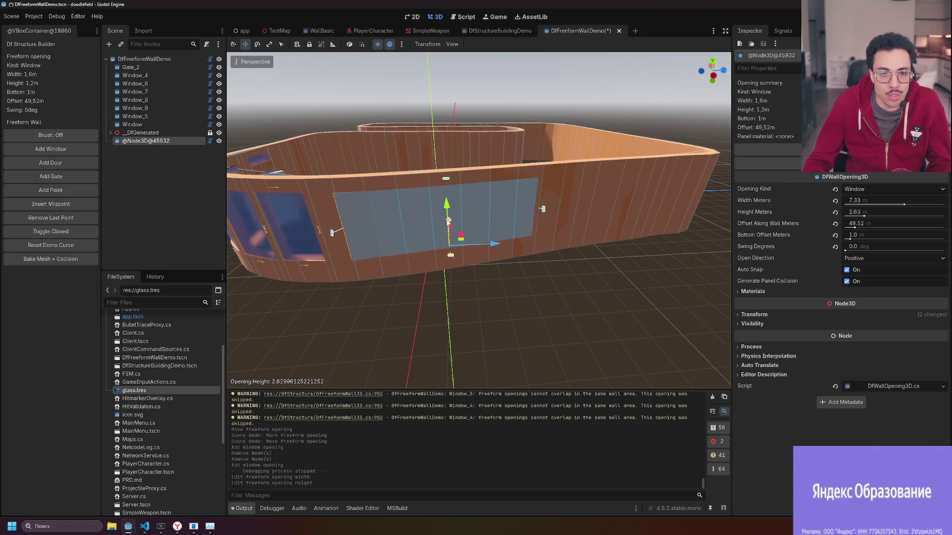
pyautogui.click(524, 244)
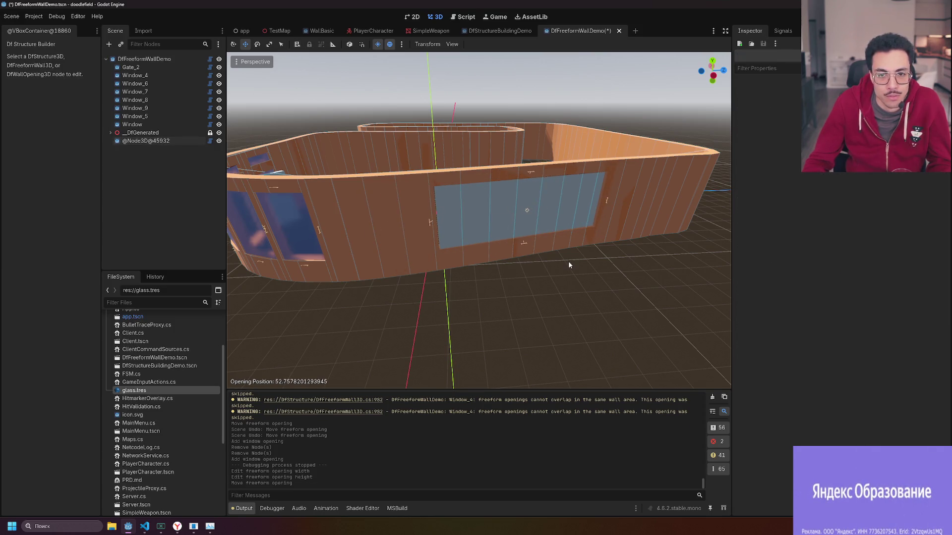
pyautogui.scroll(4, 568, 261)
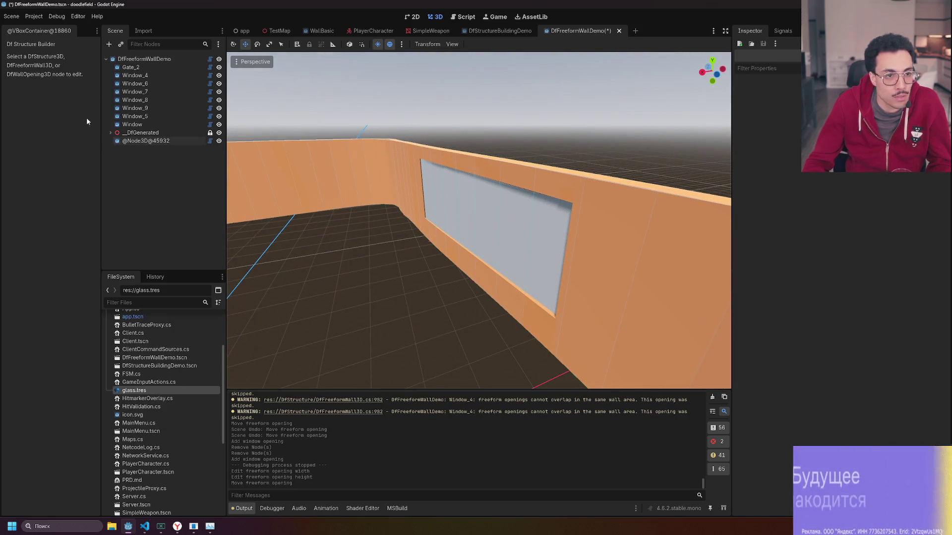
# Assign glass.tres as the window opening's Panel Material.
pyautogui.click(569, 219)
pyautogui.press('f')
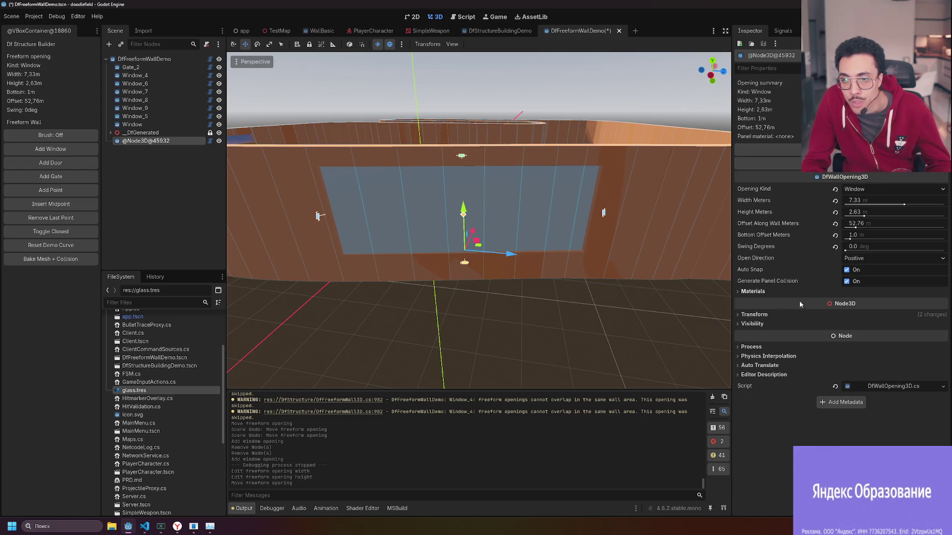
pyautogui.click(753, 292)
pyautogui.click(932, 302)
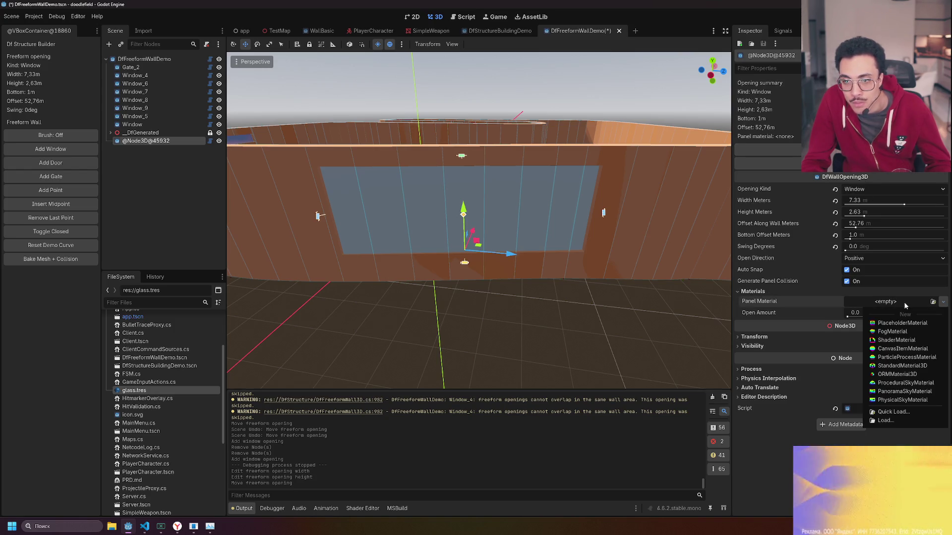
pyautogui.press('Escape')
pyautogui.click(932, 301)
pyautogui.doubleClick(352, 198)
pyautogui.click(352, 198)
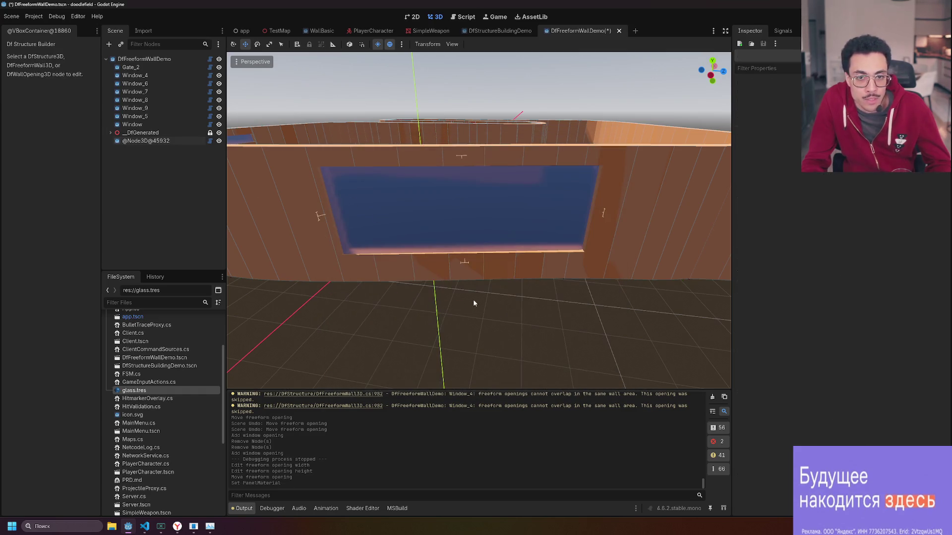
# Save the DfFreeformWallDemo scene with Ctrl+S.
pyautogui.click(552, 311)
pyautogui.scroll(-5, 552, 310)
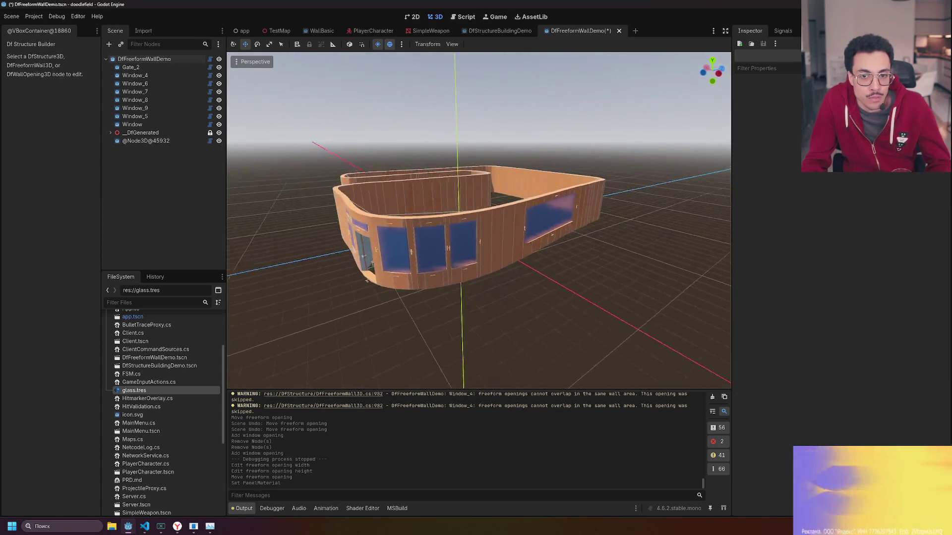
pyautogui.scroll(5, 400, 286)
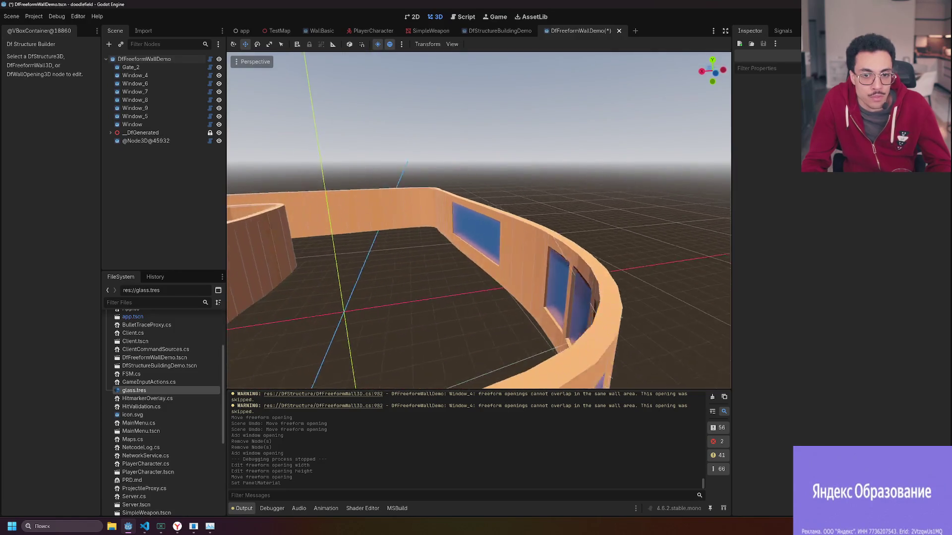
pyautogui.scroll(-3, 453, 315)
pyautogui.hotkey('ctrl', 's')
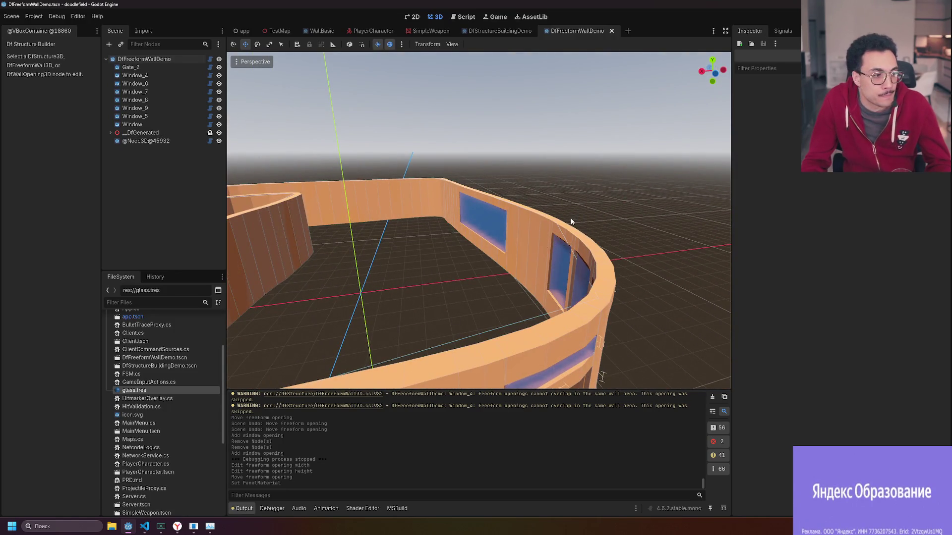
pyautogui.moveTo(569, 223)
pyautogui.mouseDown()
pyautogui.moveTo(446, 228)
pyautogui.moveTo(670, 174)
pyautogui.mouseUp()
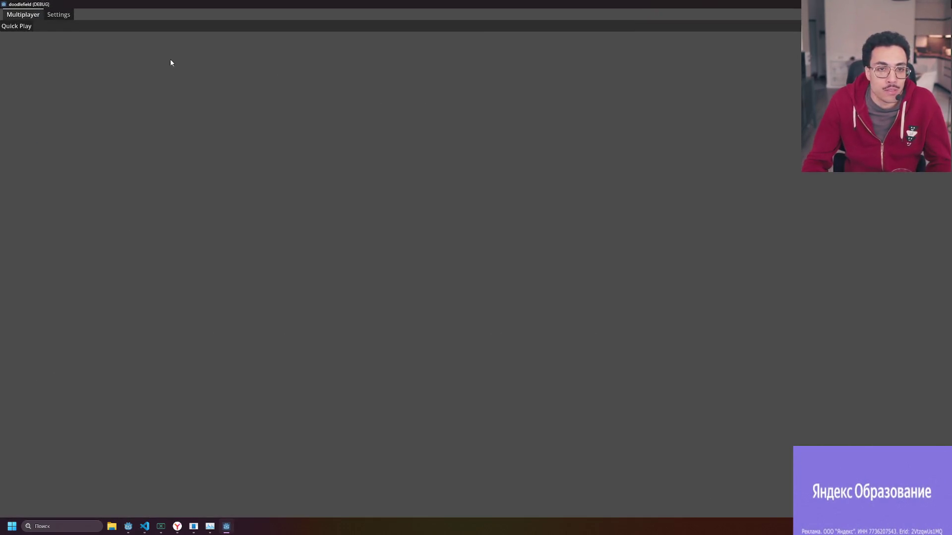
# Walk from the pillar through the windowed corridors and rooms to face the long window wall.
pyautogui.press('w')
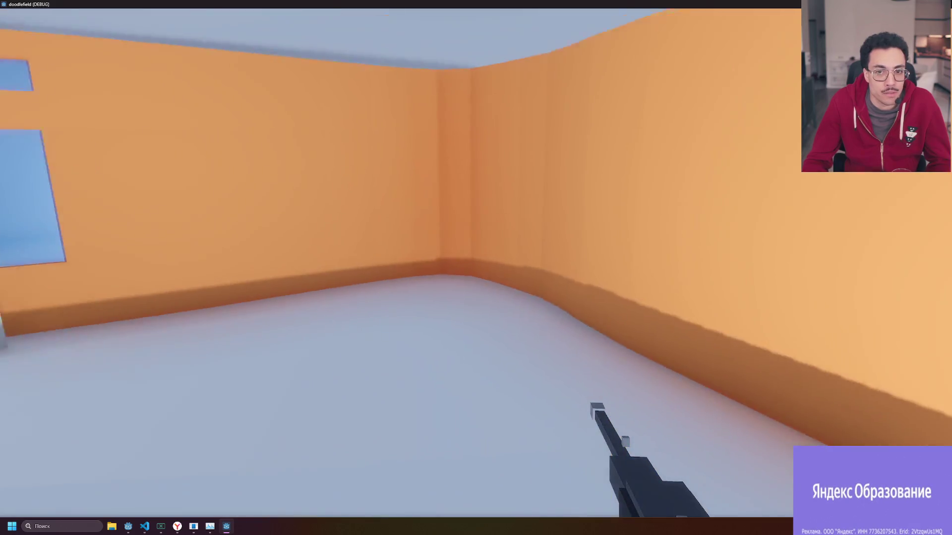
pyautogui.press('w')
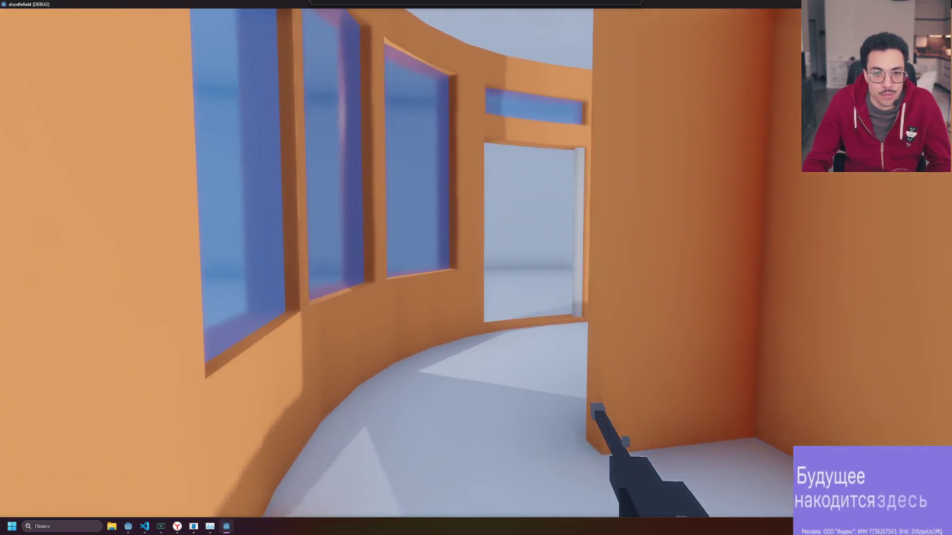
pyautogui.press('w')
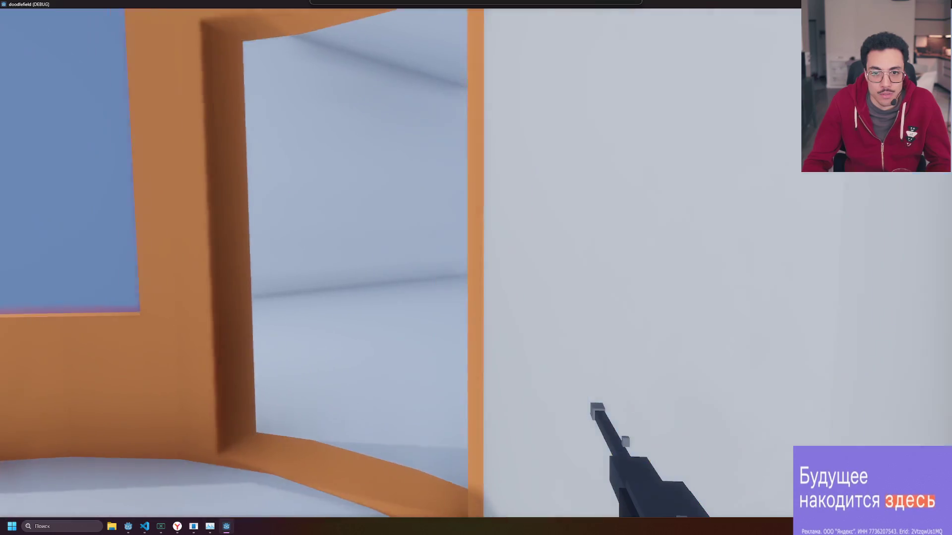
pyautogui.press('w')
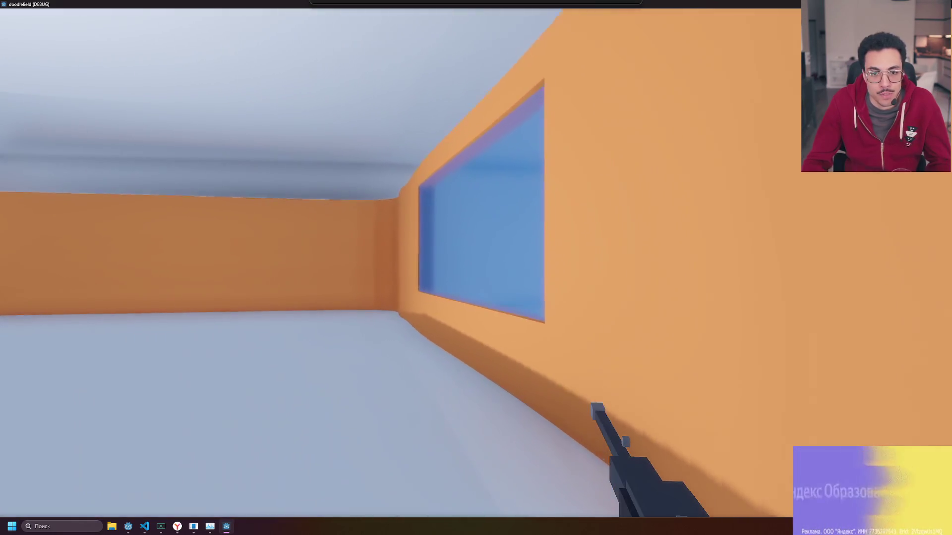
pyautogui.press('w')
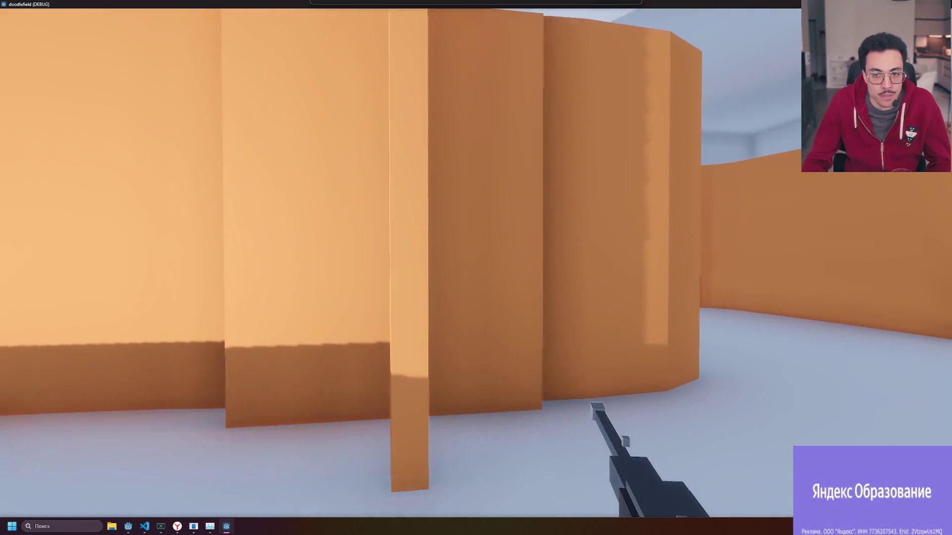
pyautogui.press('w')
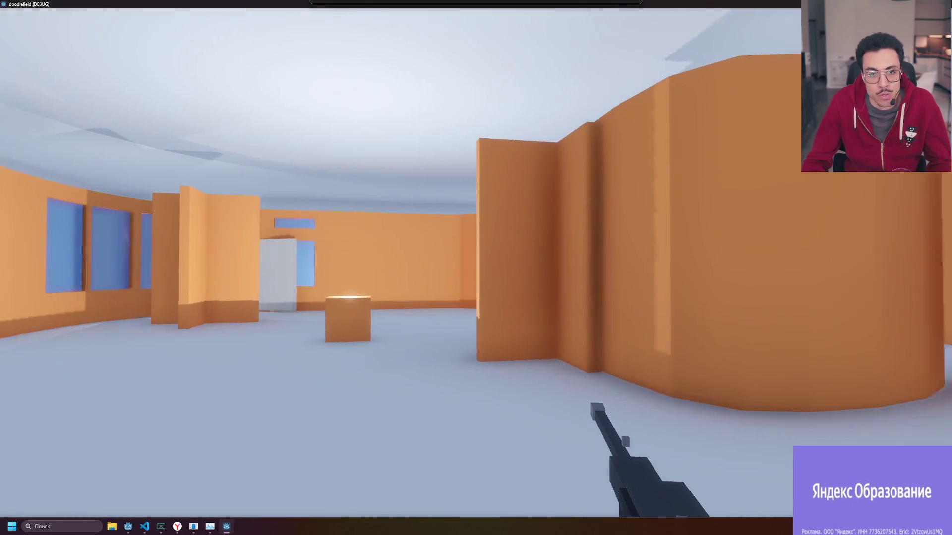
pyautogui.press('w')
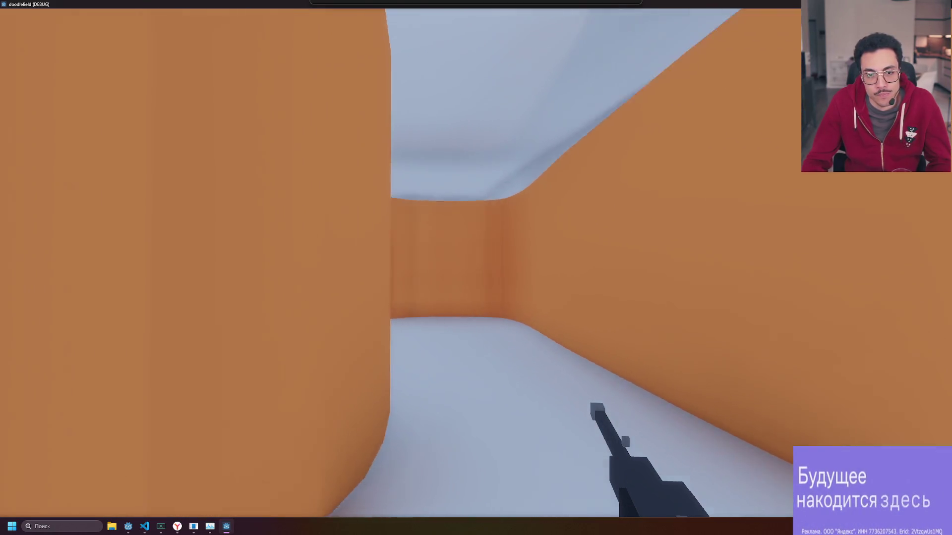
pyautogui.press('w')
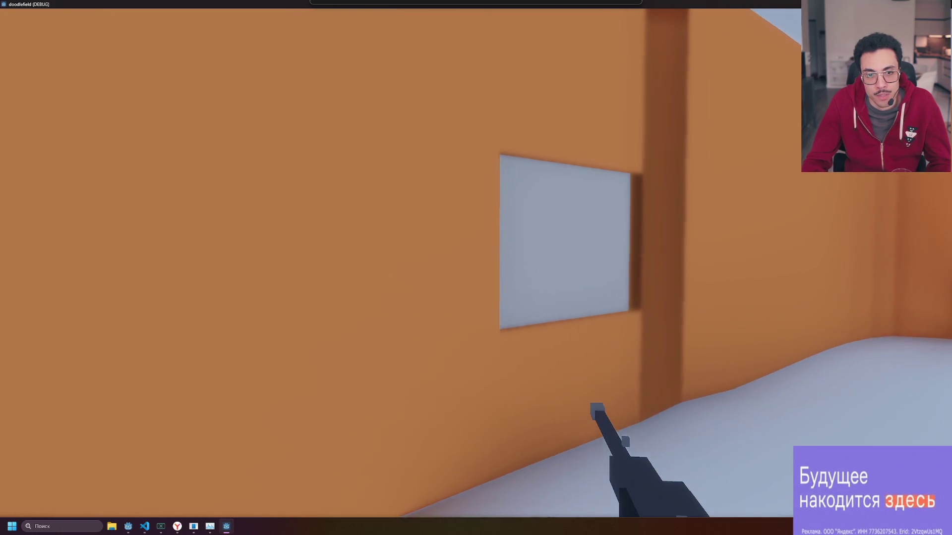
pyautogui.press('w')
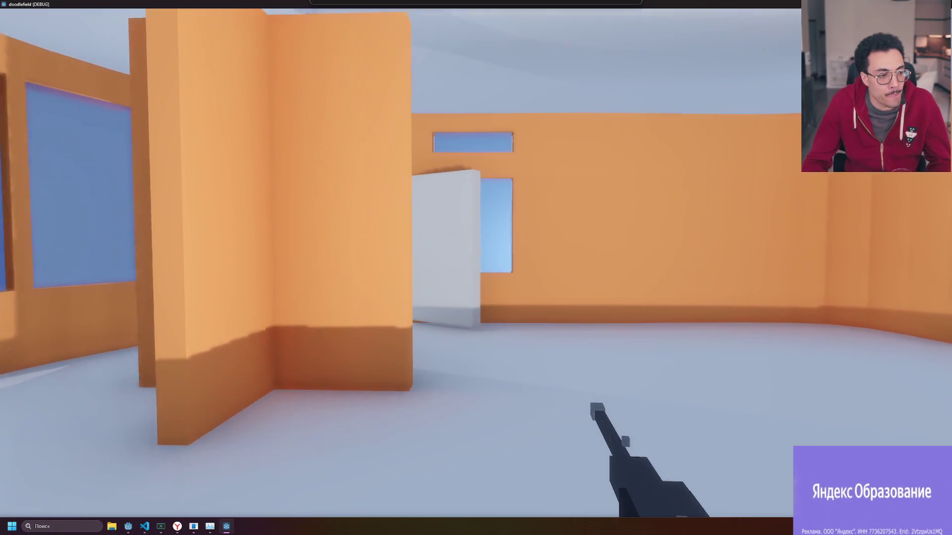
# Approach the white doorway, back outside, and fire a shot at the outer orange wall.
pyautogui.press('w')
pyautogui.press('a')
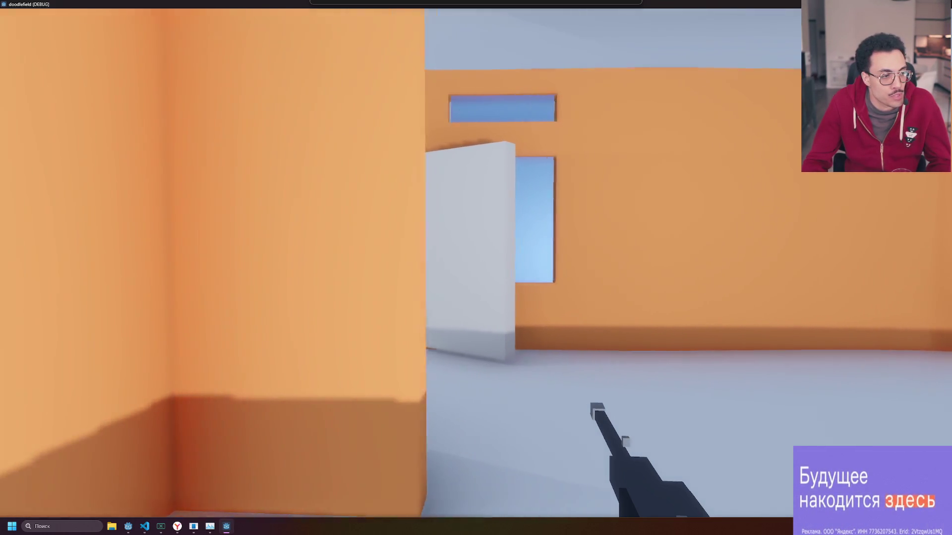
pyautogui.press('w')
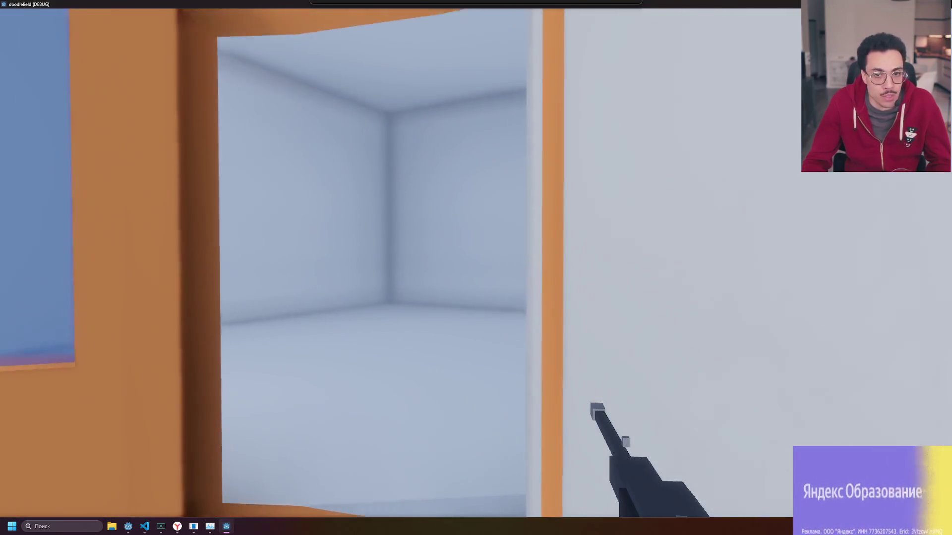
pyautogui.press('s')
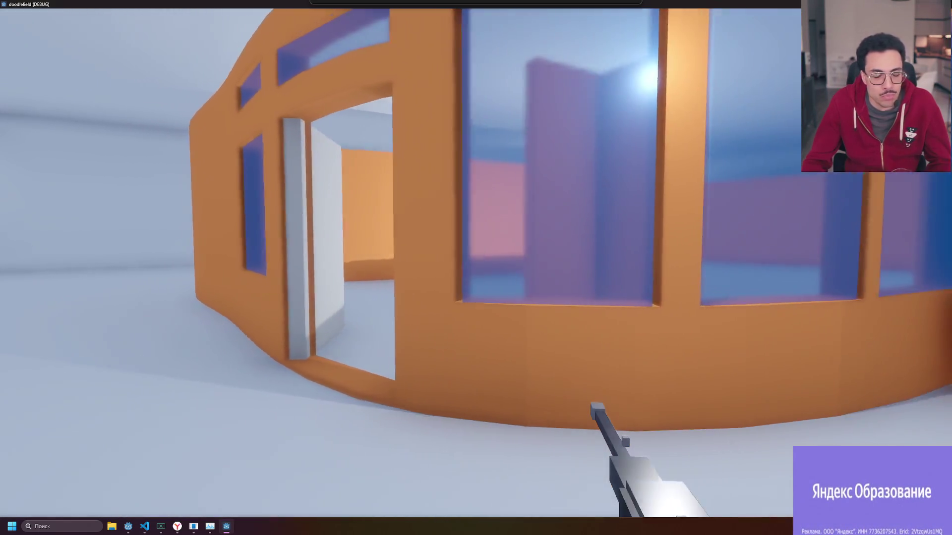
pyautogui.press('w')
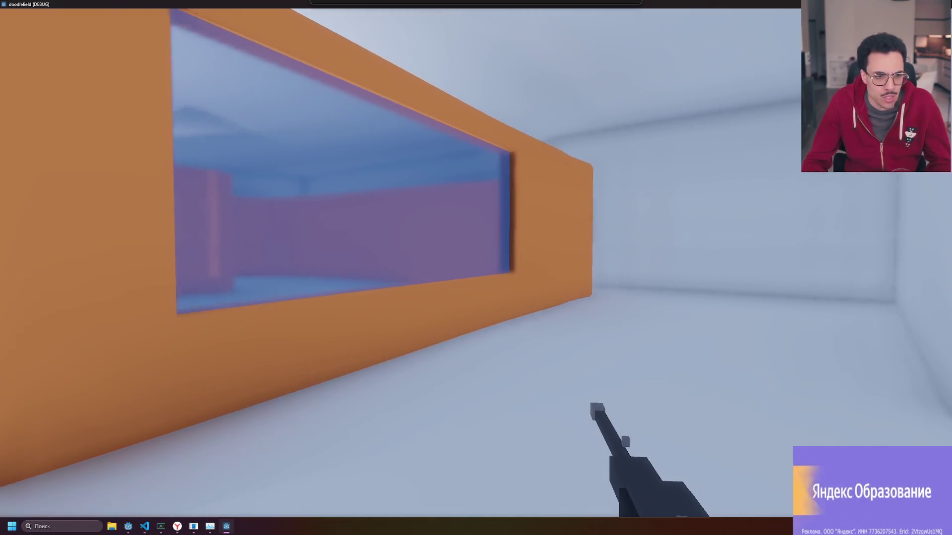
pyautogui.press('w')
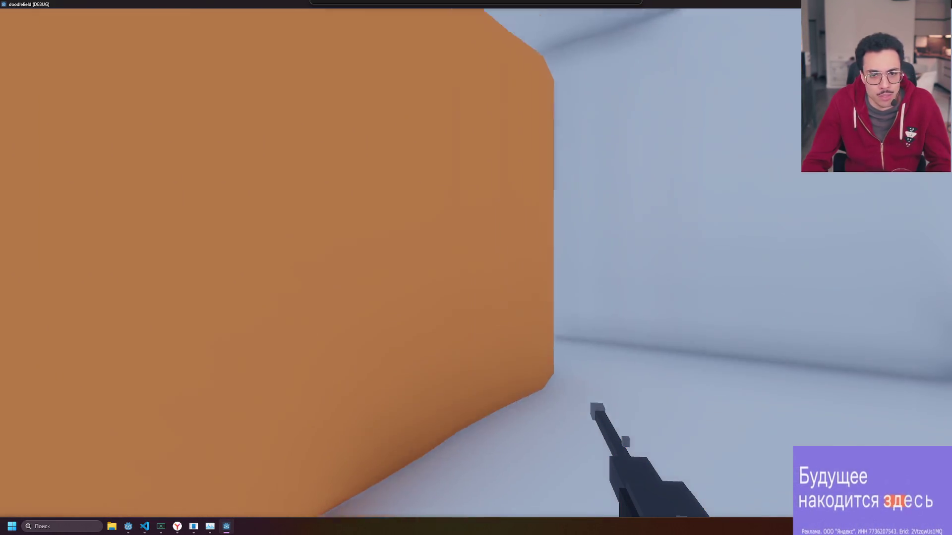
pyautogui.click(476, 268)
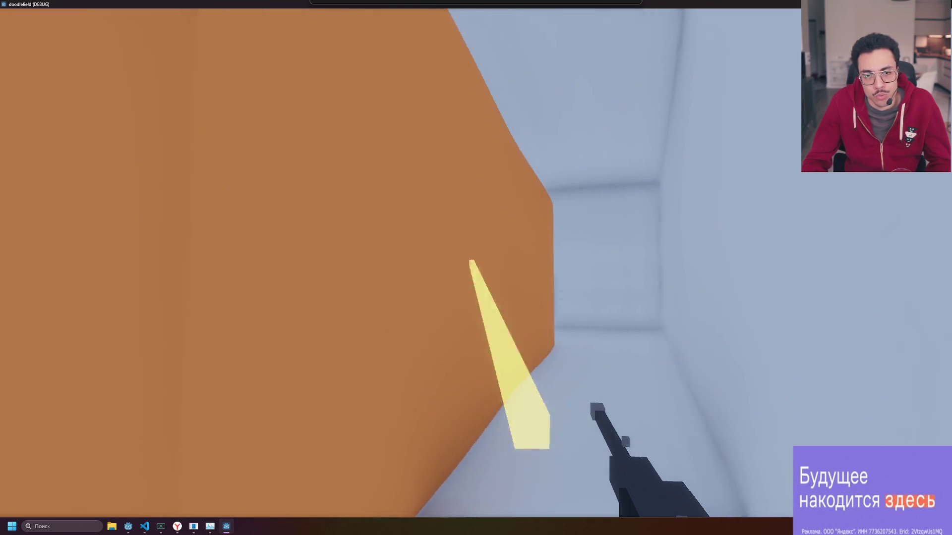
# Walk along the curved windowed wall and through the orange corridor into the open area.
pyautogui.press('w')
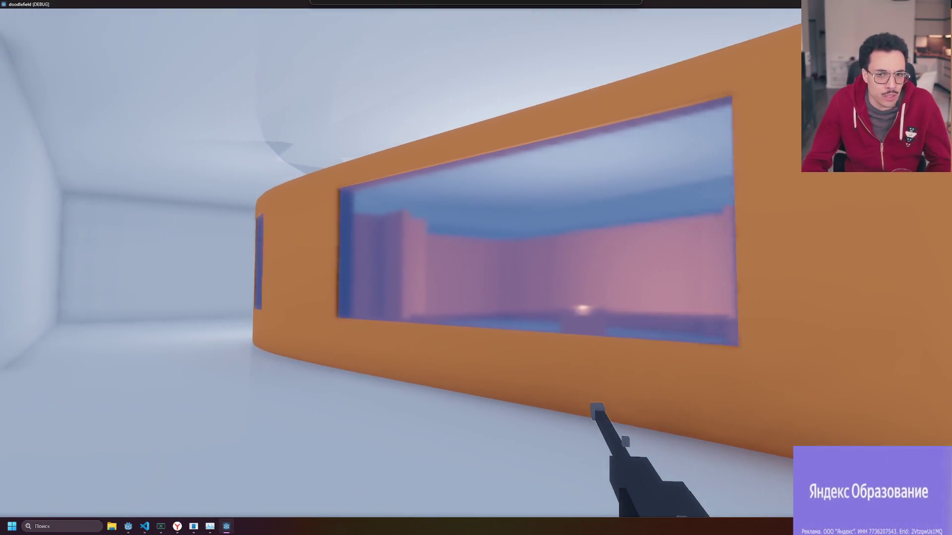
pyautogui.press('w')
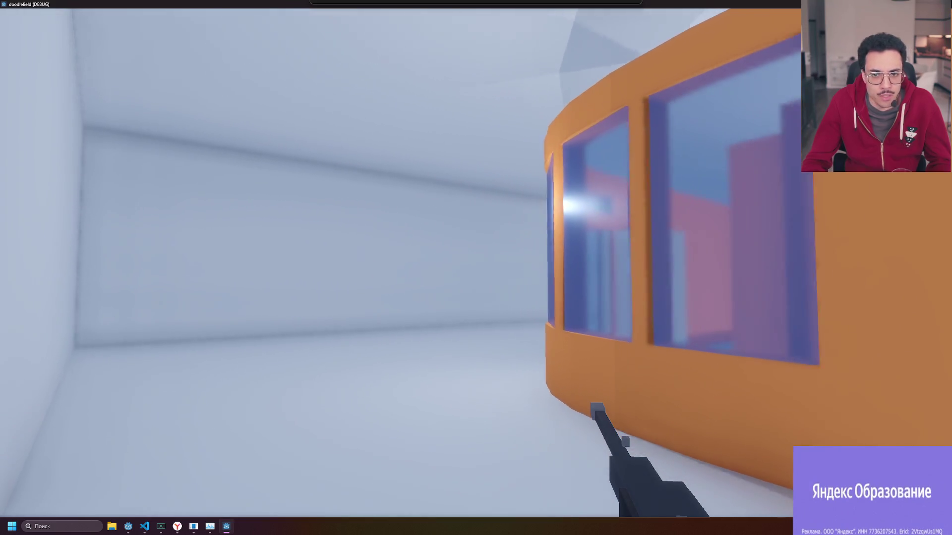
pyautogui.press('w')
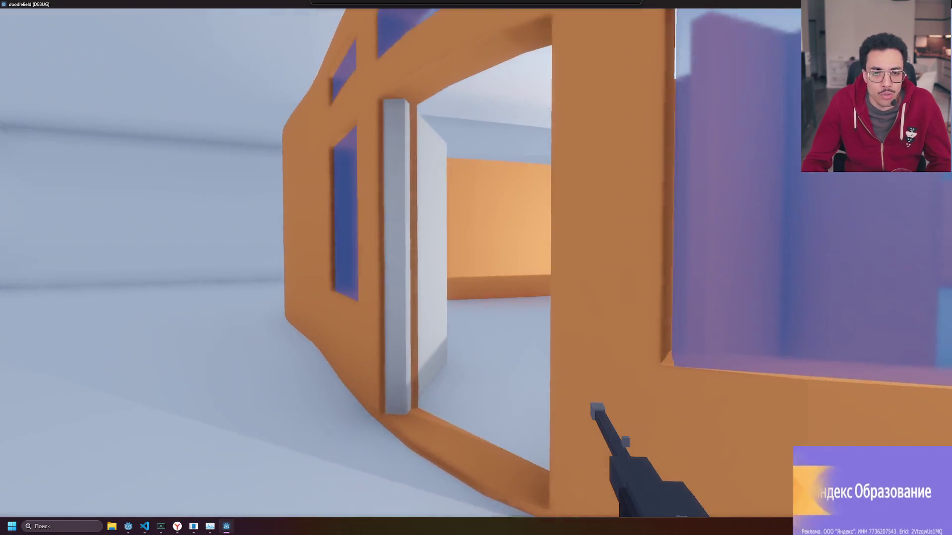
pyautogui.press('w')
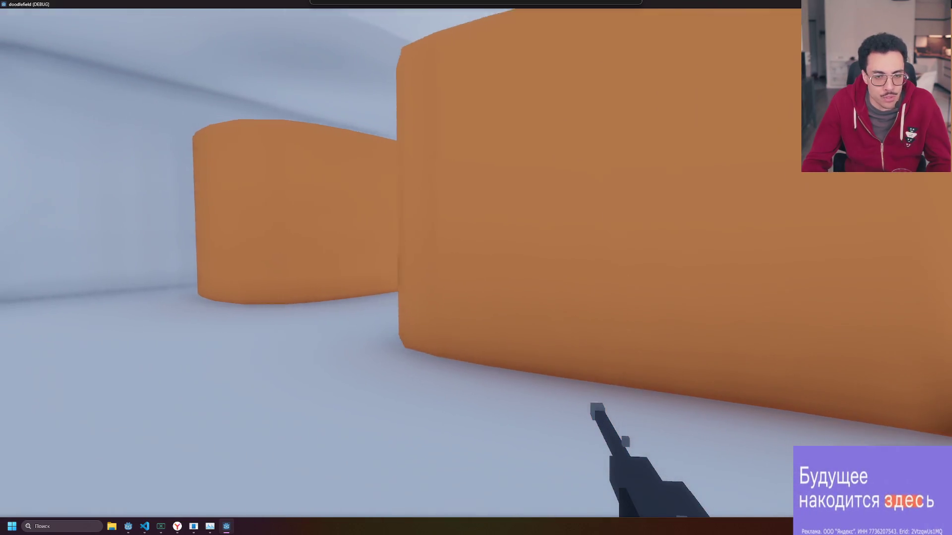
pyautogui.press('w')
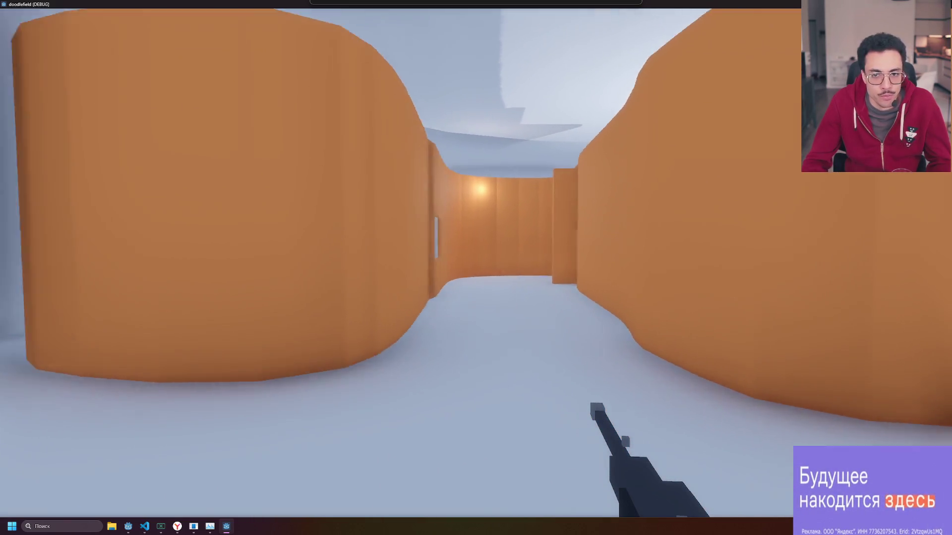
pyautogui.press('w')
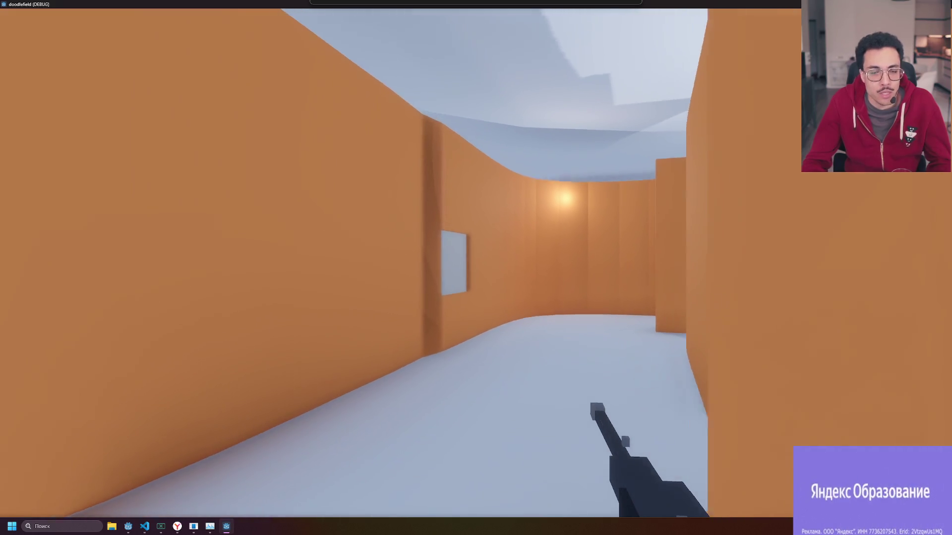
pyautogui.press('w')
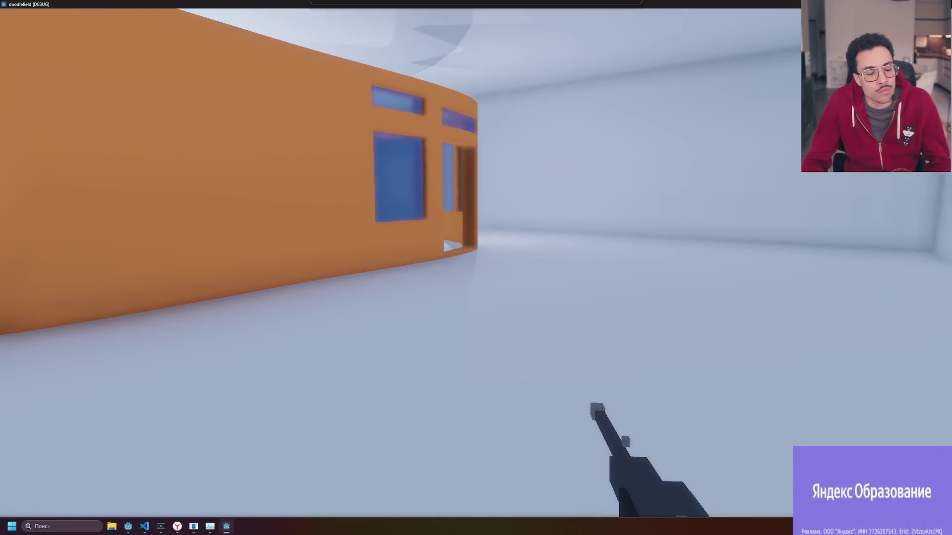
# Re-enter the room through the doorway to view the window and pillar, then stop the game and switch to DfStructureBuildingDemo.
pyautogui.press('w')
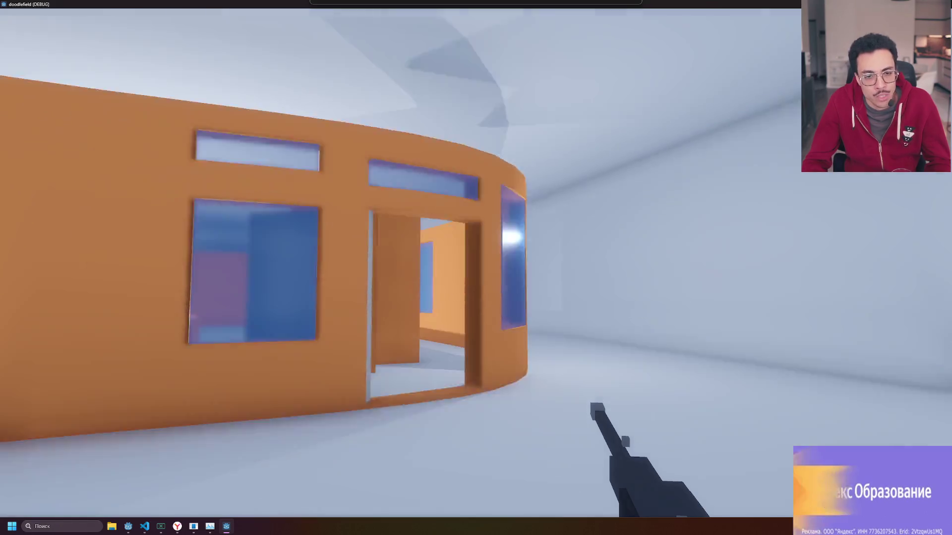
pyautogui.press('s')
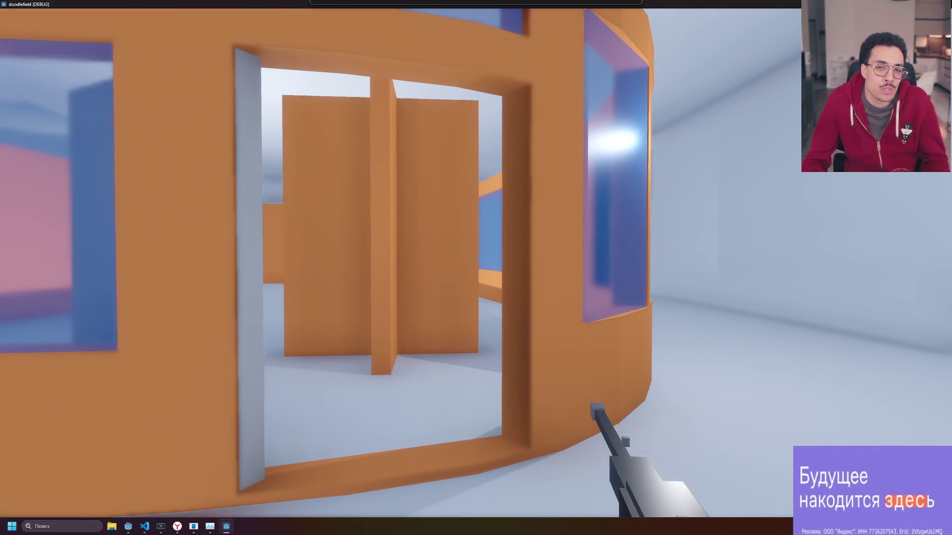
pyautogui.press('s')
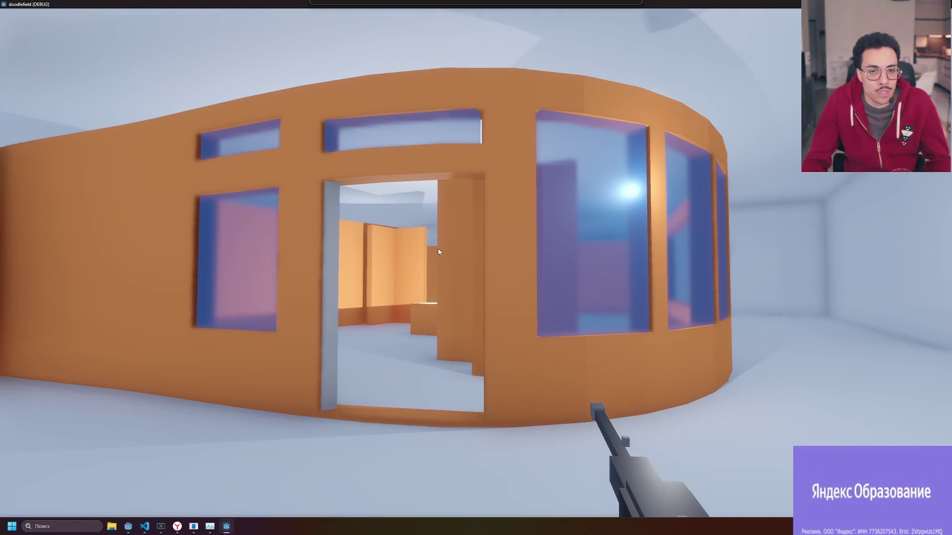
pyautogui.press('w')
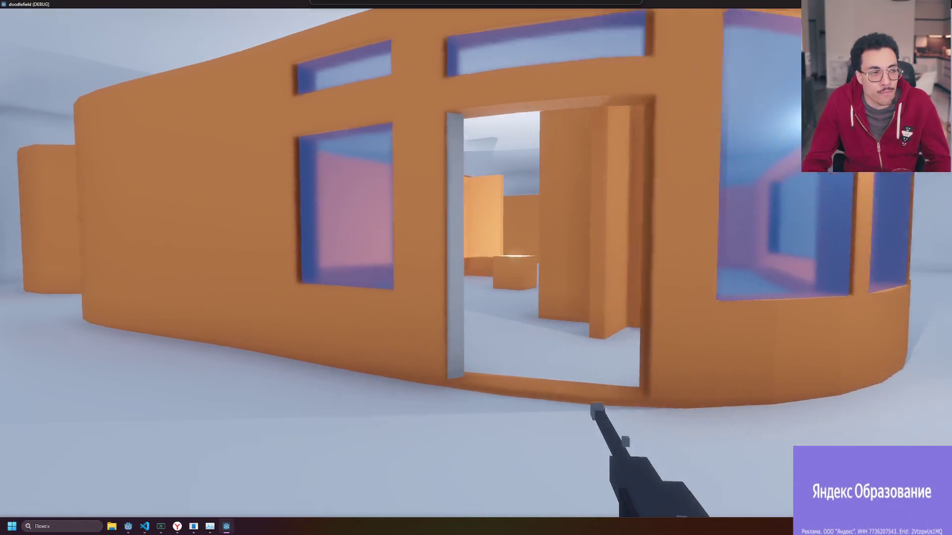
pyautogui.press('w')
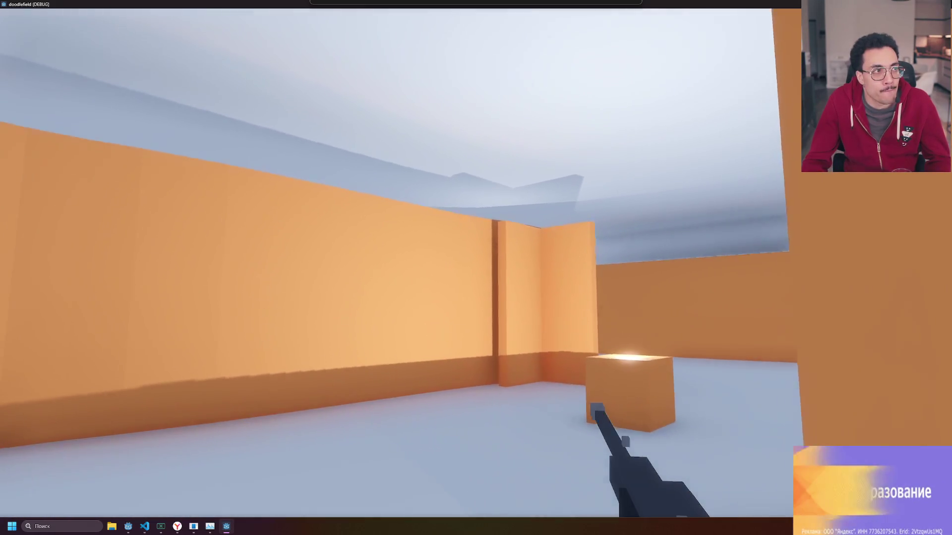
pyautogui.press('w')
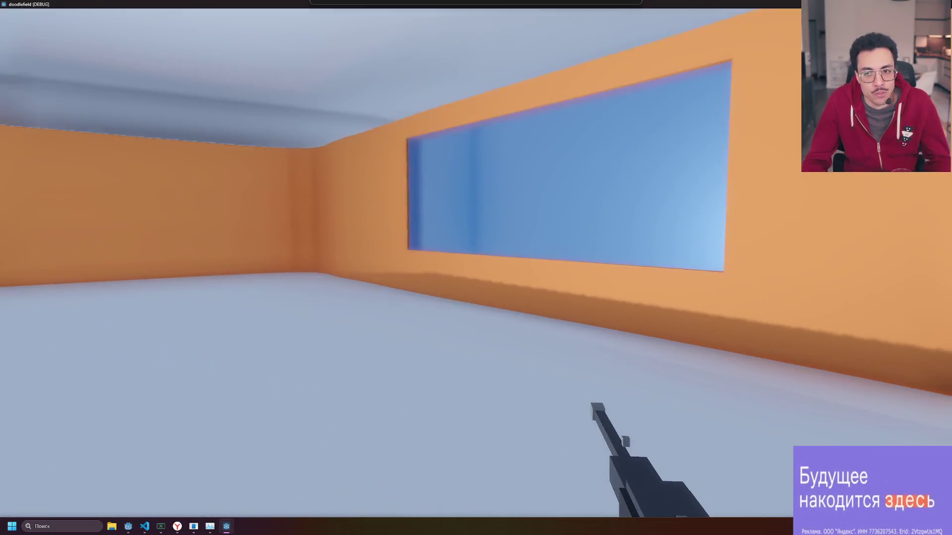
pyautogui.press('w')
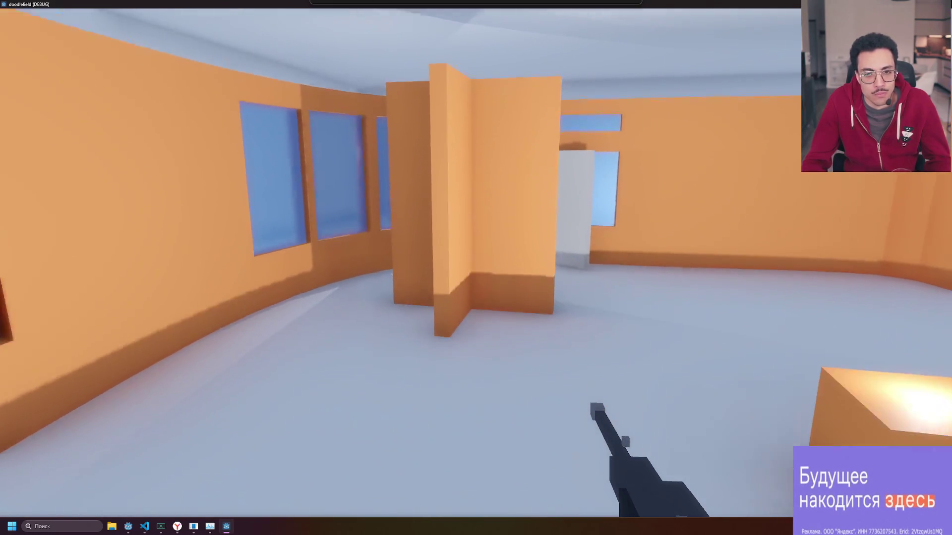
pyautogui.press('w')
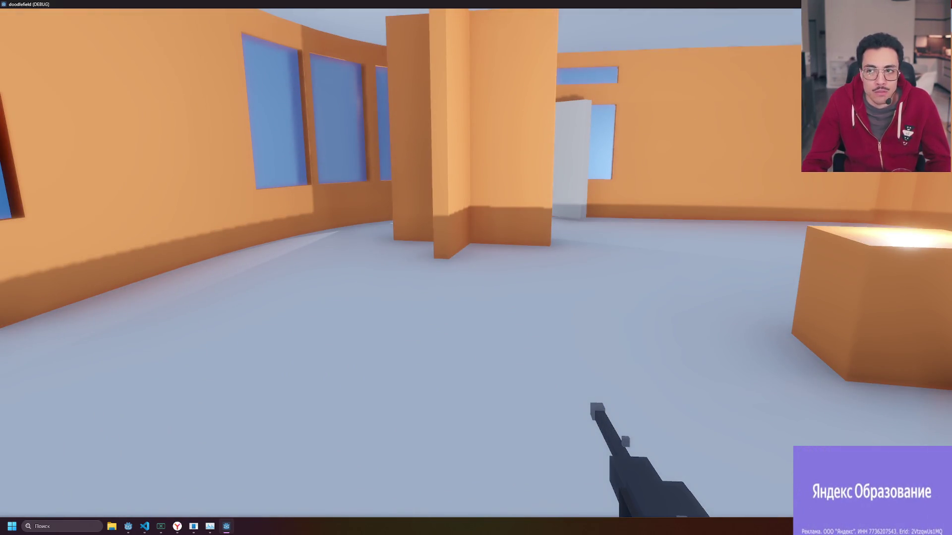
pyautogui.press('F8')
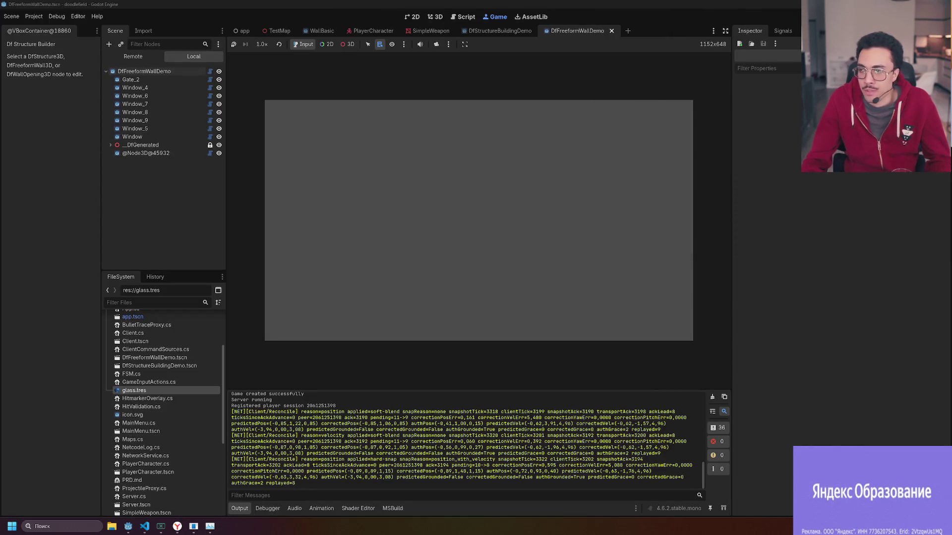
pyautogui.click(488, 31)
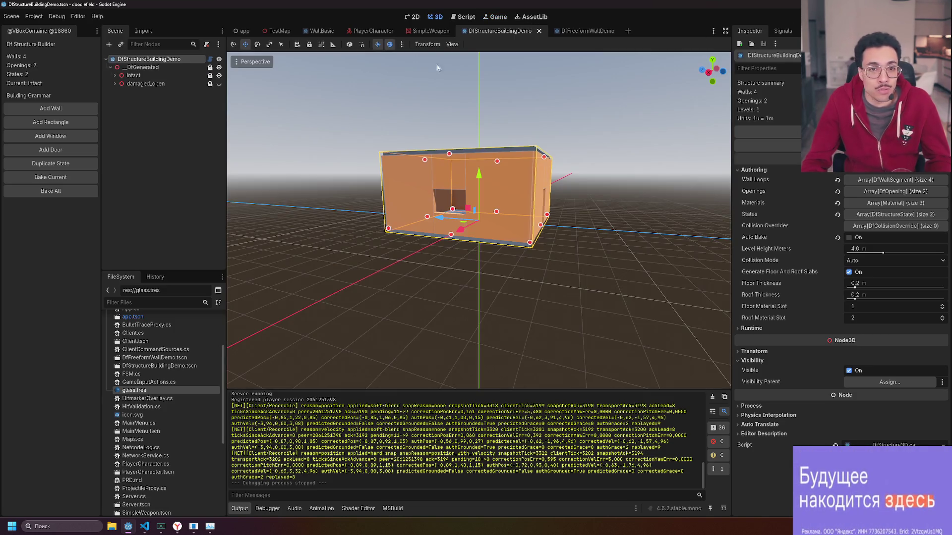
# Select the building structure and drag its wall height up to about 4.02.
pyautogui.click(356, 73)
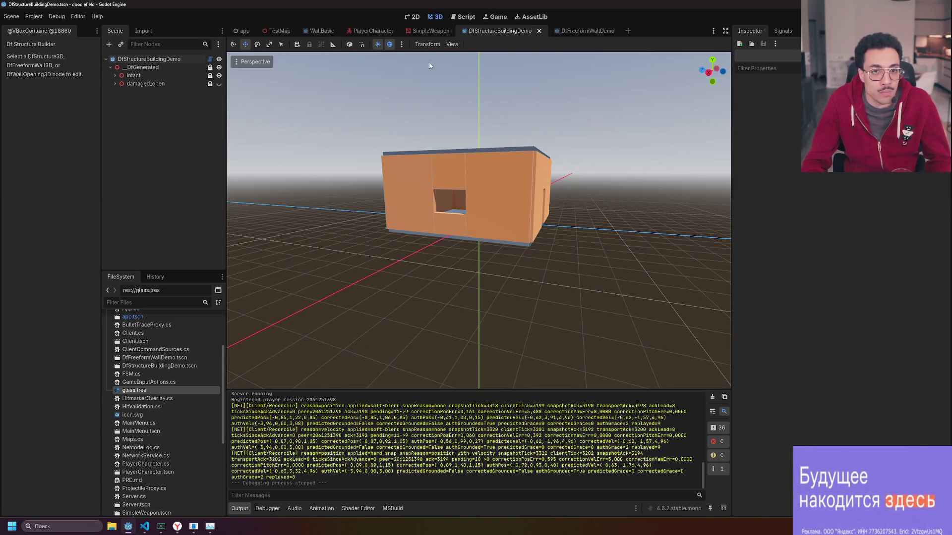
pyautogui.click(489, 184)
pyautogui.scroll(3, 488, 184)
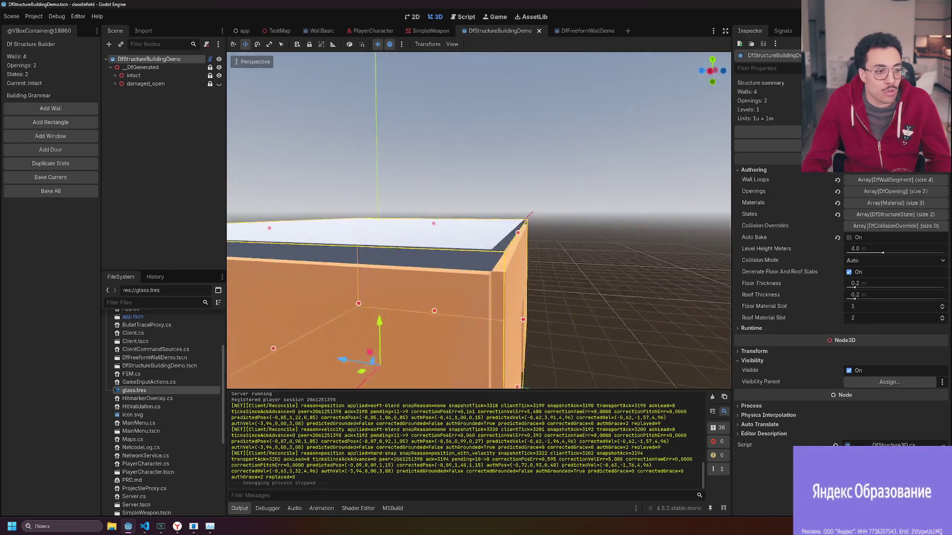
pyautogui.moveTo(397, 204); pyautogui.dragTo(412, 198)
pyautogui.moveTo(484, 181)
pyautogui.mouseDown()
pyautogui.moveTo(484, 160)
pyautogui.moveTo(346, 153)
pyautogui.mouseUp()
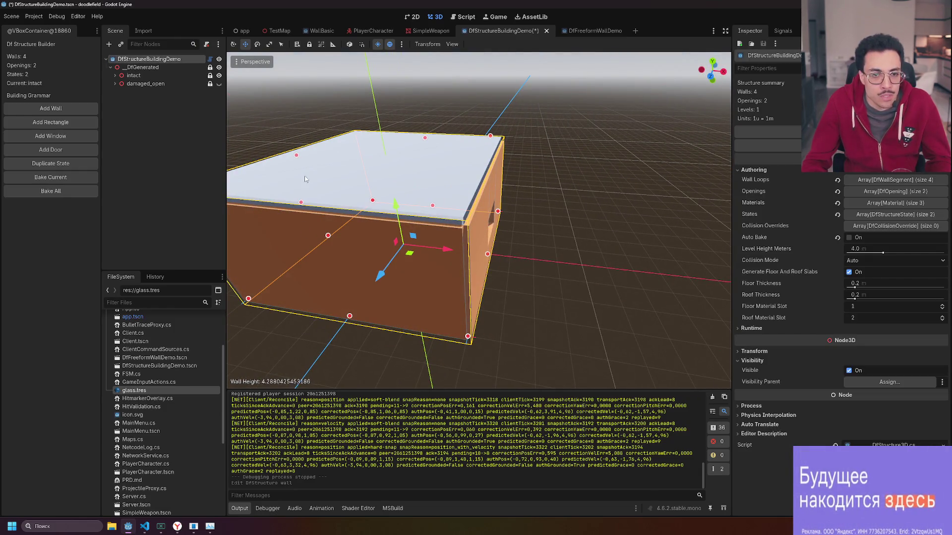
pyautogui.moveTo(305, 198); pyautogui.dragTo(305, 201)
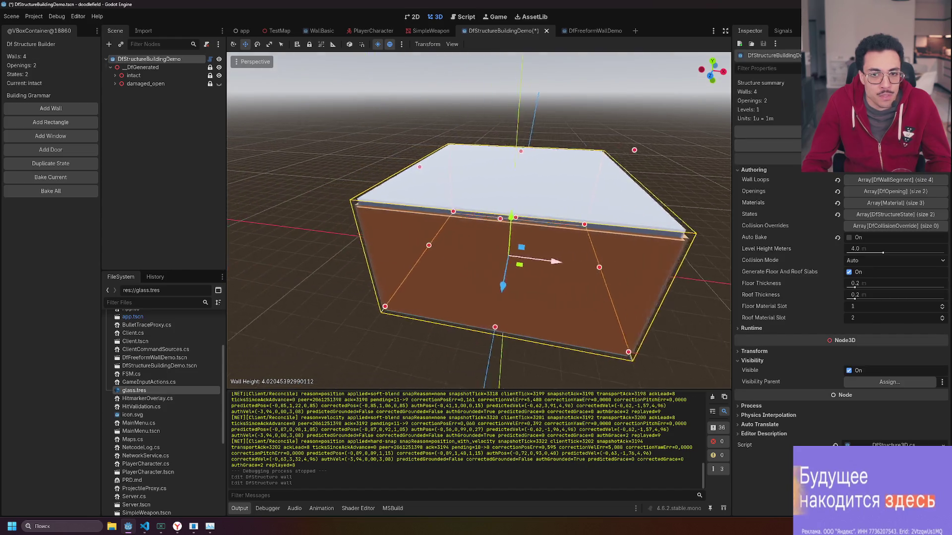
# Raise the walls to about 5.83, Bake All, and return to DfFreeformWallDemo.
pyautogui.click(573, 165)
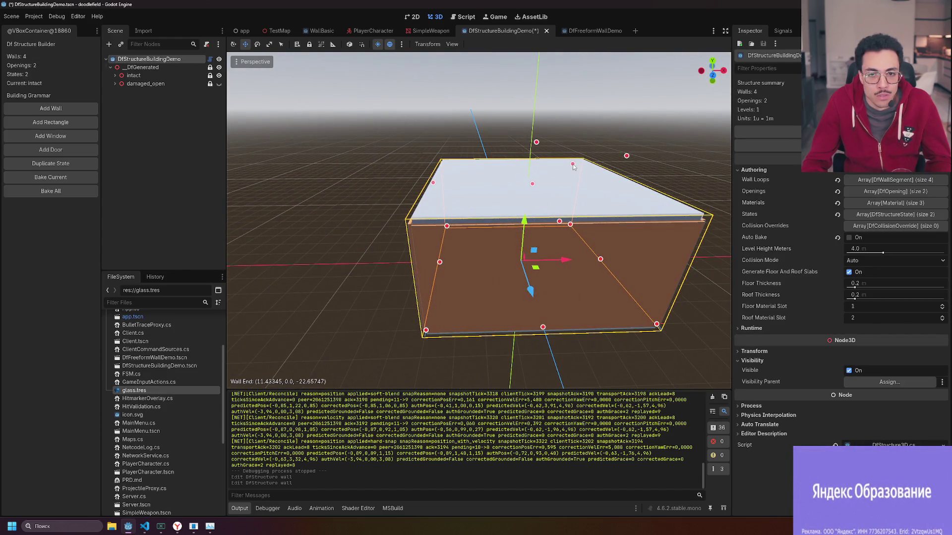
pyautogui.hotkey('ctrl', 'z')
pyautogui.hotkey('ctrl', 'z')
pyautogui.hotkey('ctrl', 'z')
pyautogui.moveTo(632, 192)
pyautogui.mouseDown()
pyautogui.moveTo(655, 151)
pyautogui.moveTo(455, 186)
pyautogui.moveTo(471, 130)
pyautogui.mouseUp()
pyautogui.moveTo(548, 214); pyautogui.dragTo(557, 159)
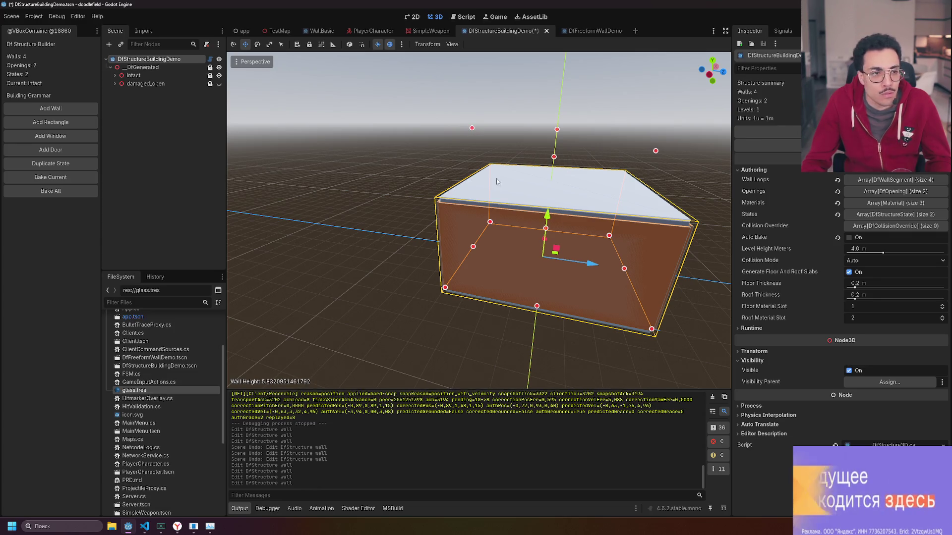
pyautogui.click(51, 191)
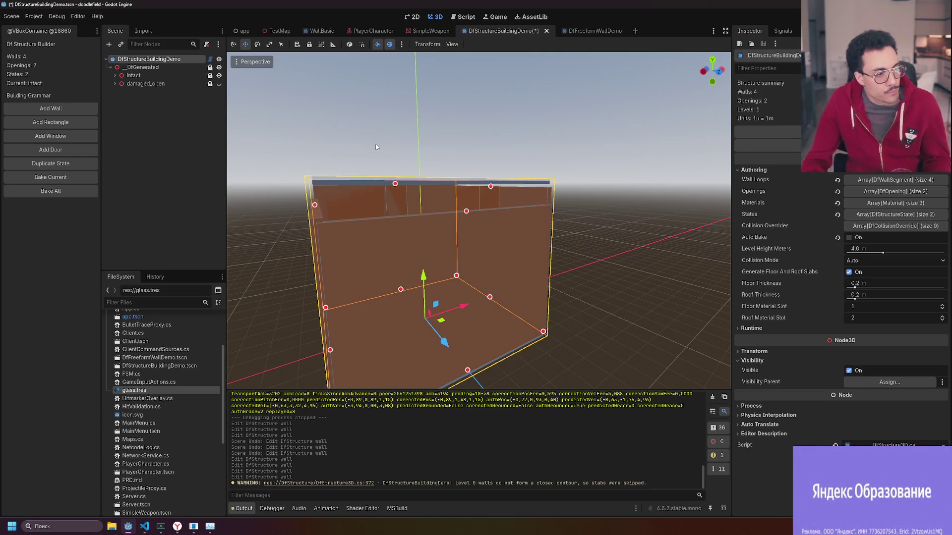
pyautogui.click(595, 31)
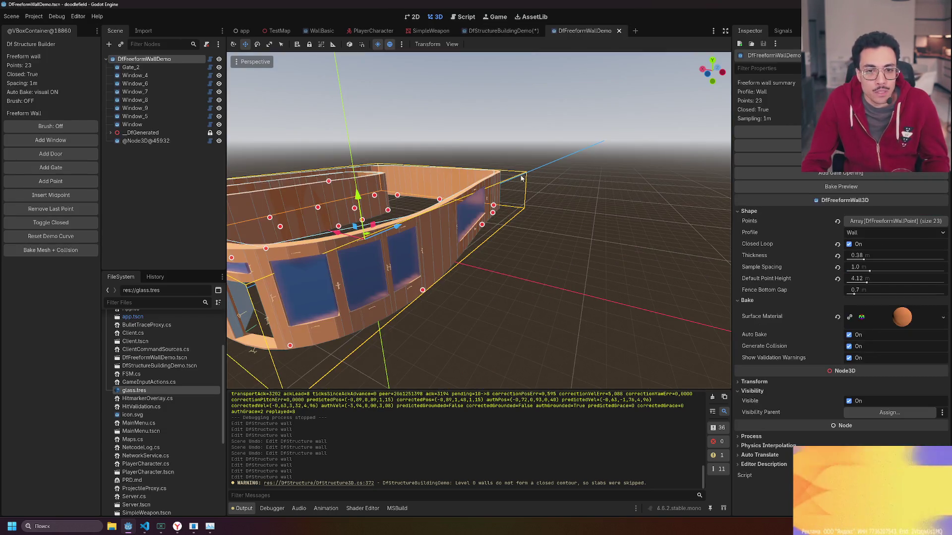
# Nudge one freeform wall point and rebake the wall's mesh and collision.
pyautogui.scroll(5, 479, 220)
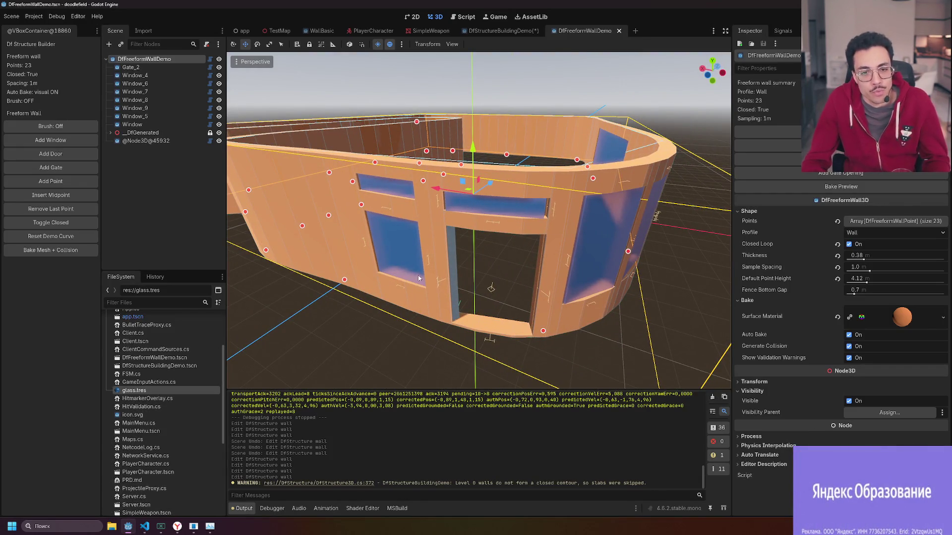
pyautogui.scroll(10, 418, 279)
pyautogui.scroll(-10, 478, 221)
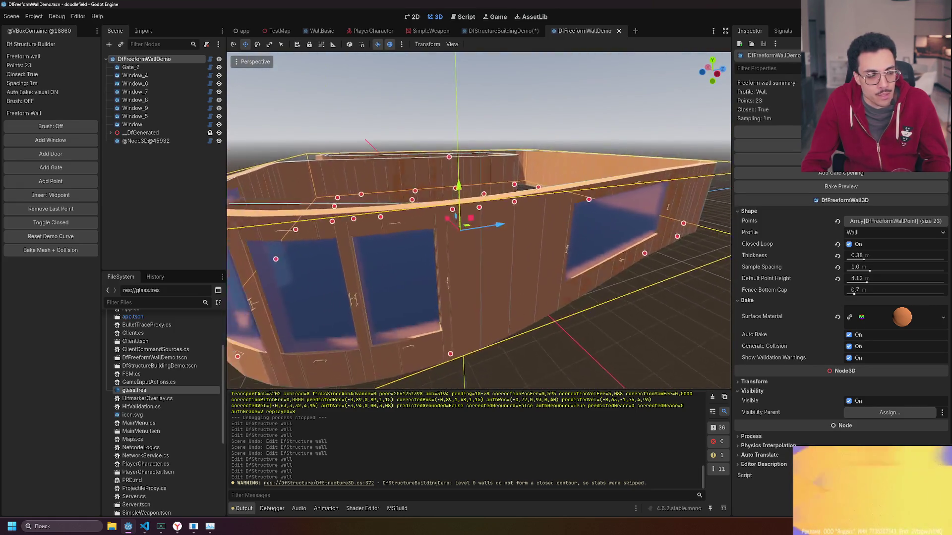
pyautogui.scroll(10, 478, 220)
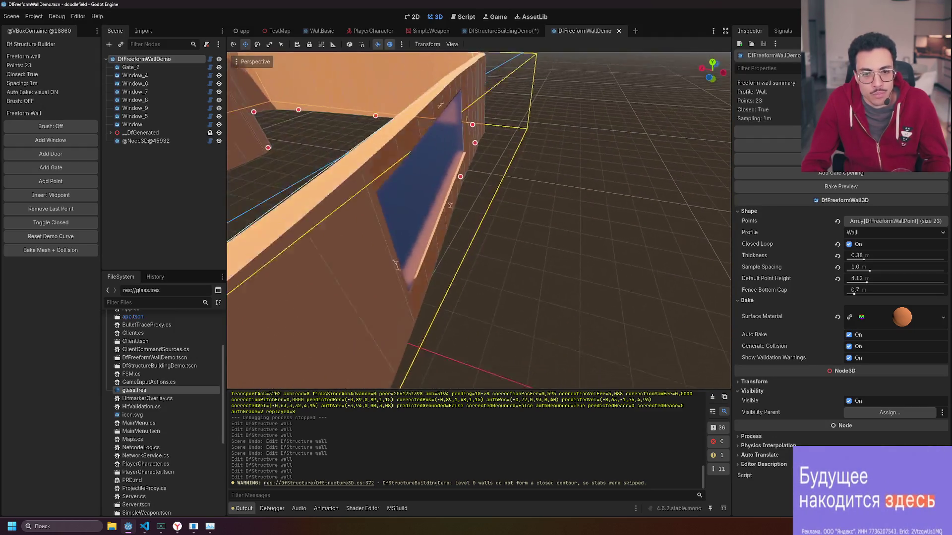
pyautogui.scroll(-8, 479, 220)
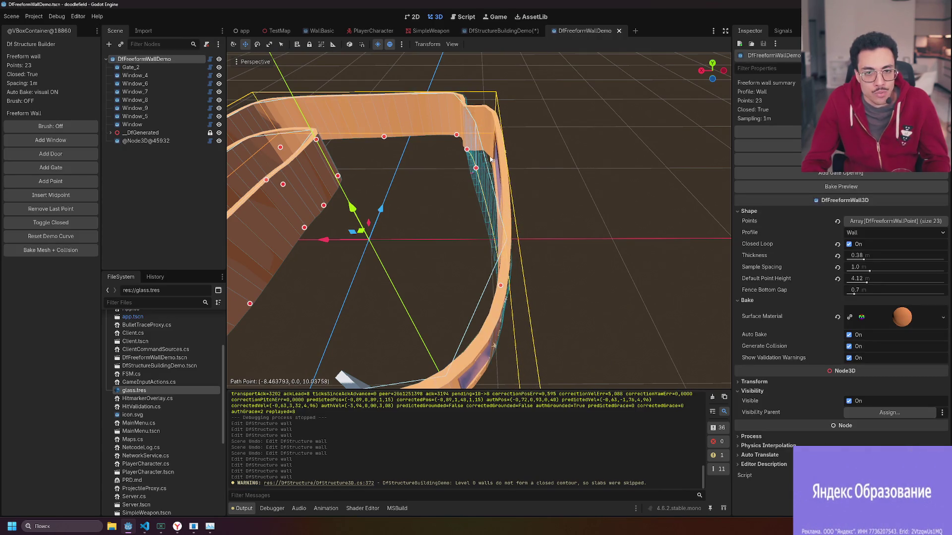
pyautogui.moveTo(492, 160); pyautogui.dragTo(489, 156)
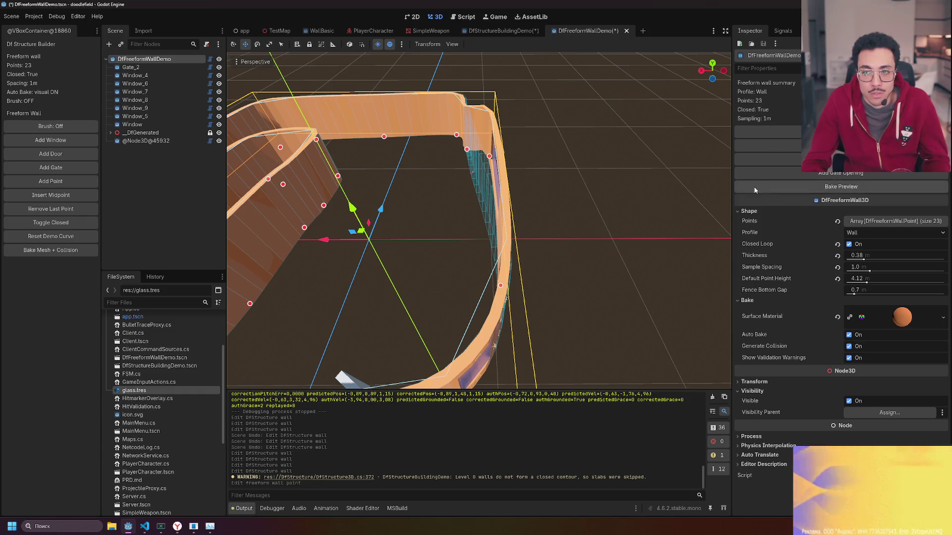
pyautogui.click(79, 250)
# Inspect the rebaked wall, then move a point on its curved section.
pyautogui.scroll(5, 479, 219)
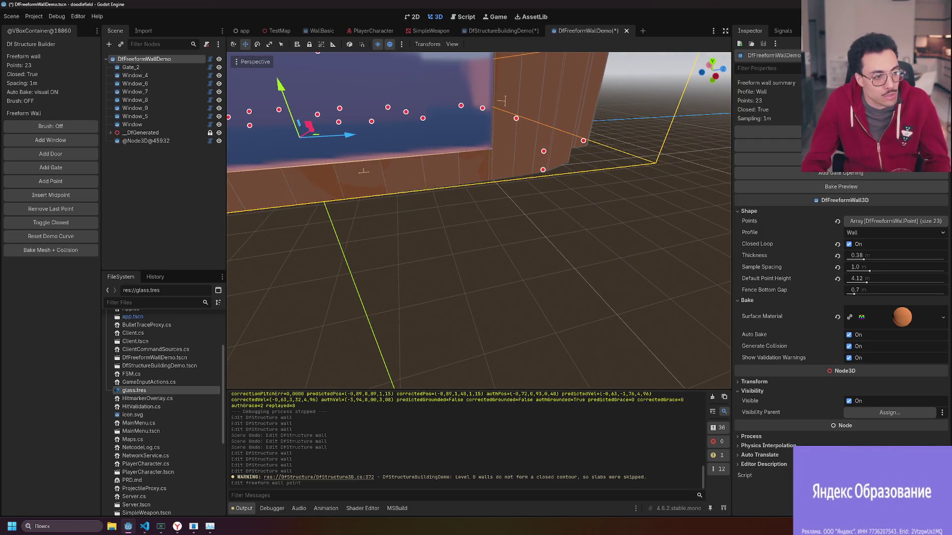
pyautogui.scroll(-5, 624, 195)
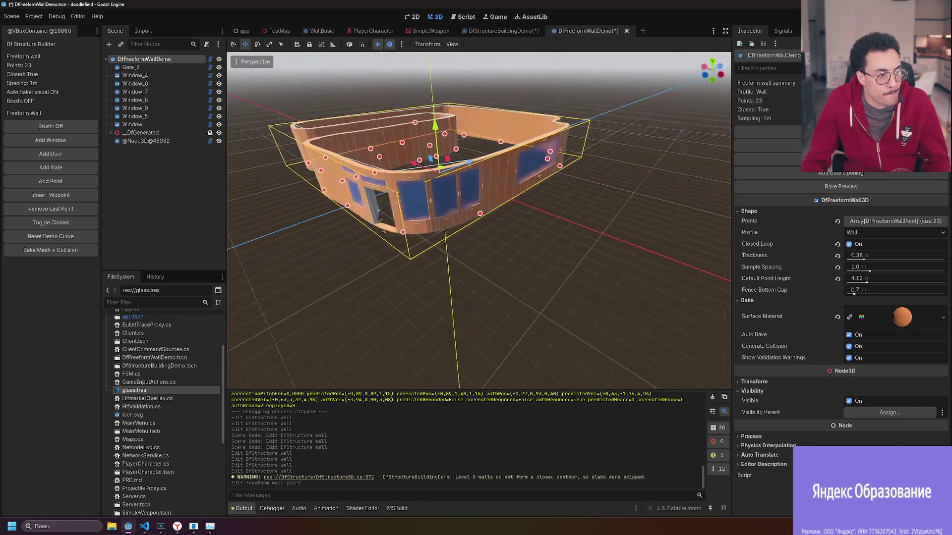
pyautogui.scroll(5, 626, 191)
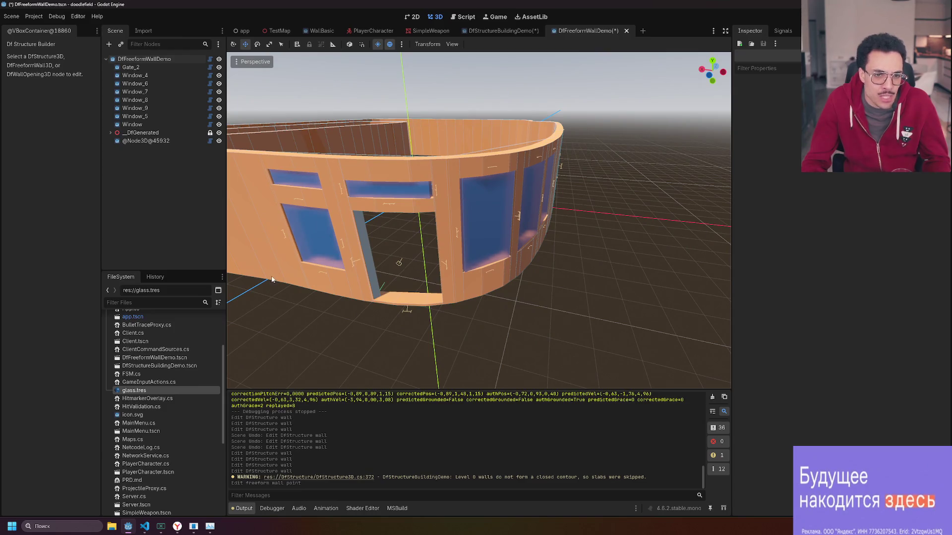
pyautogui.scroll(5, 451, 282)
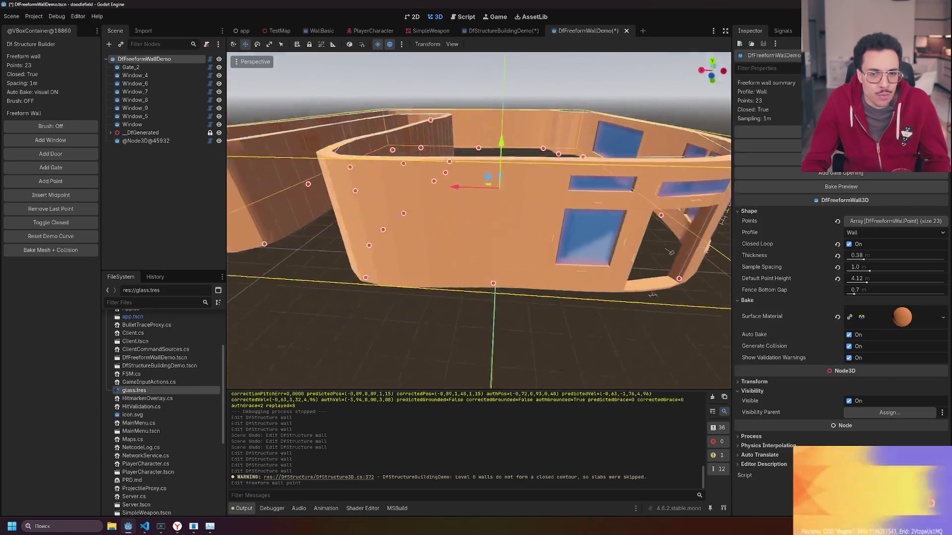
pyautogui.scroll(-5, 391, 314)
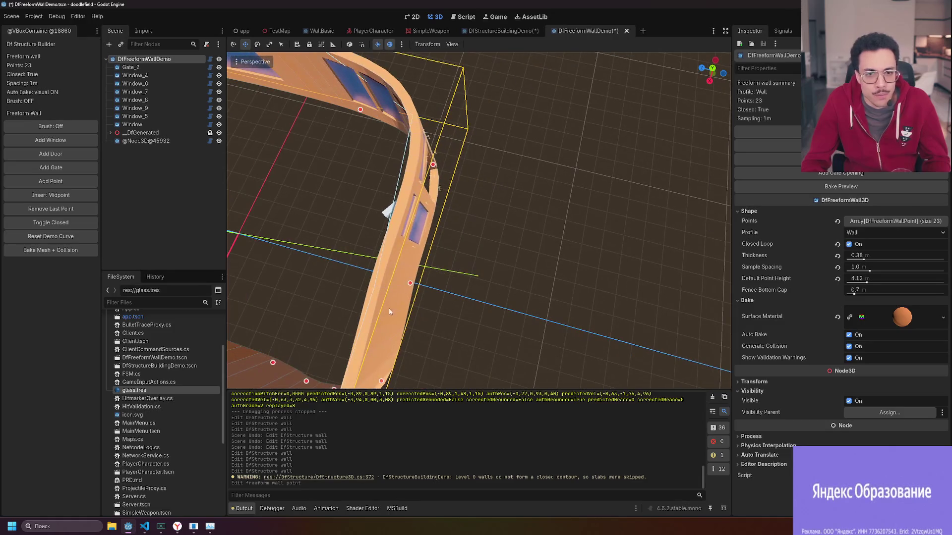
pyautogui.moveTo(416, 285); pyautogui.dragTo(416, 292)
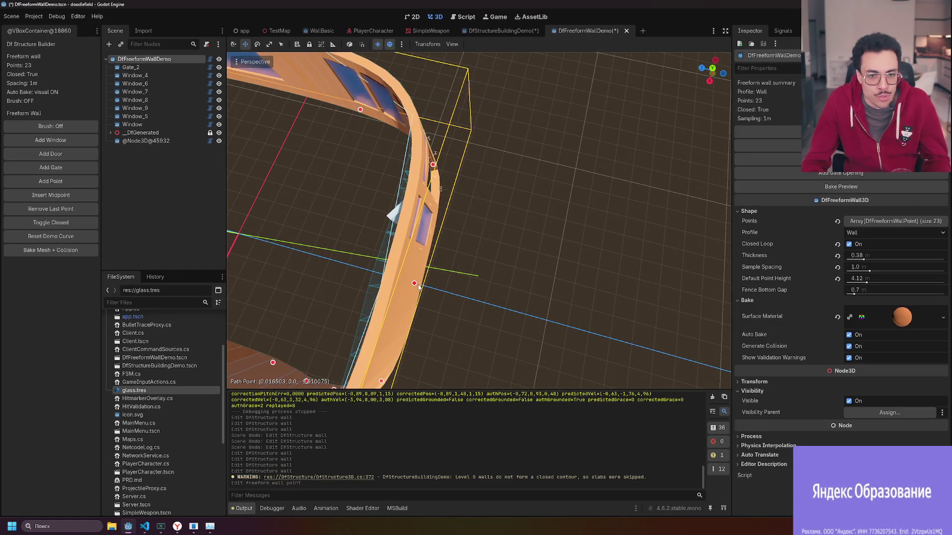
# Drag the wall's corner point inward, then deselect and reselect the wall to check the bend.
pyautogui.scroll(3, 416, 287)
pyautogui.scroll(5, 479, 220)
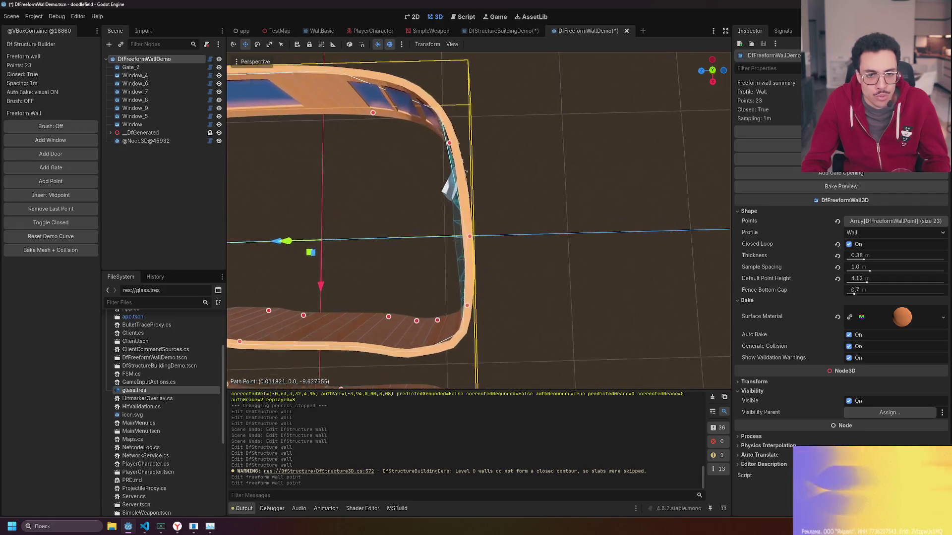
pyautogui.scroll(-3, 457, 284)
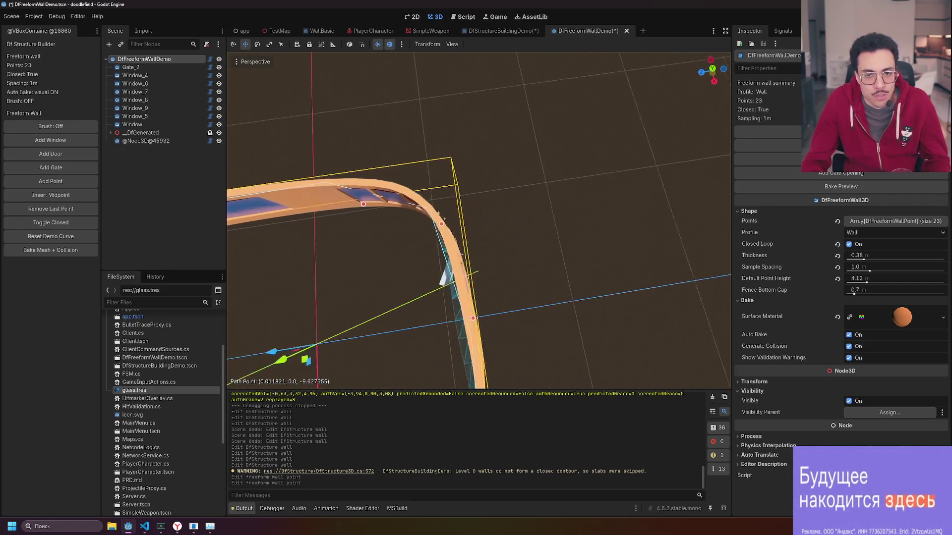
pyautogui.moveTo(474, 225); pyautogui.dragTo(484, 214)
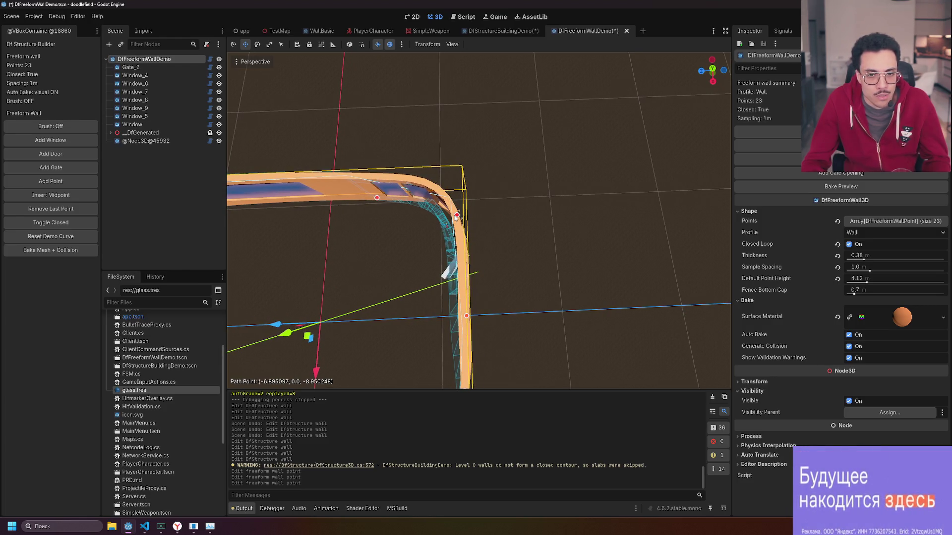
pyautogui.click(554, 228)
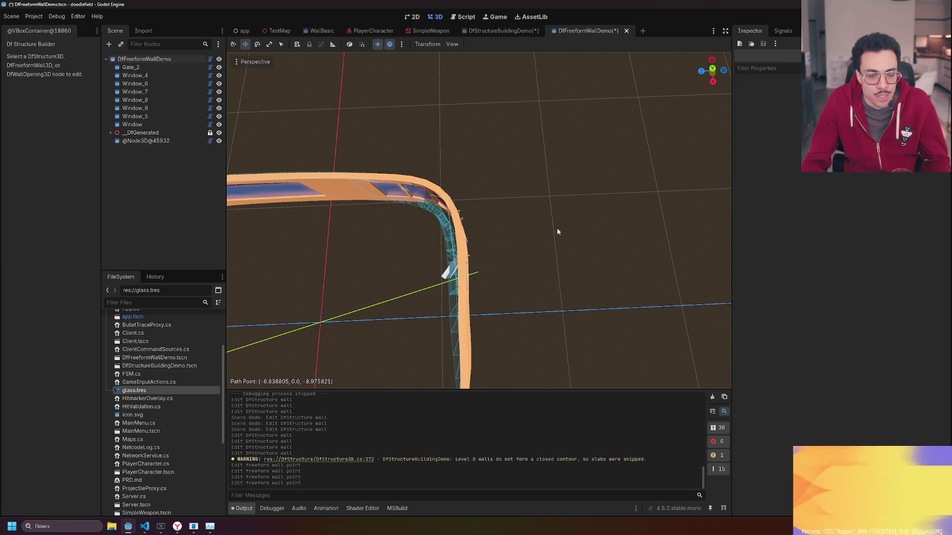
pyautogui.scroll(-5, 398, 298)
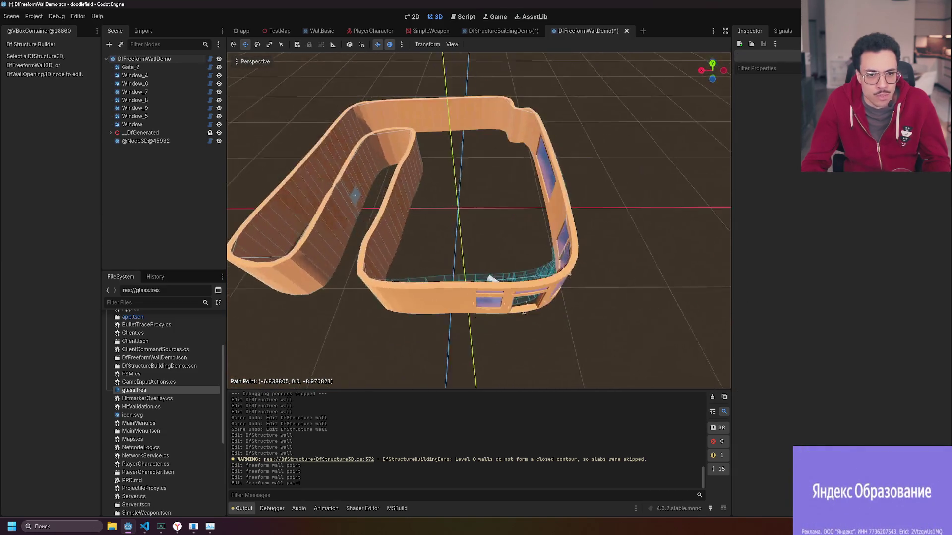
pyautogui.click(398, 297)
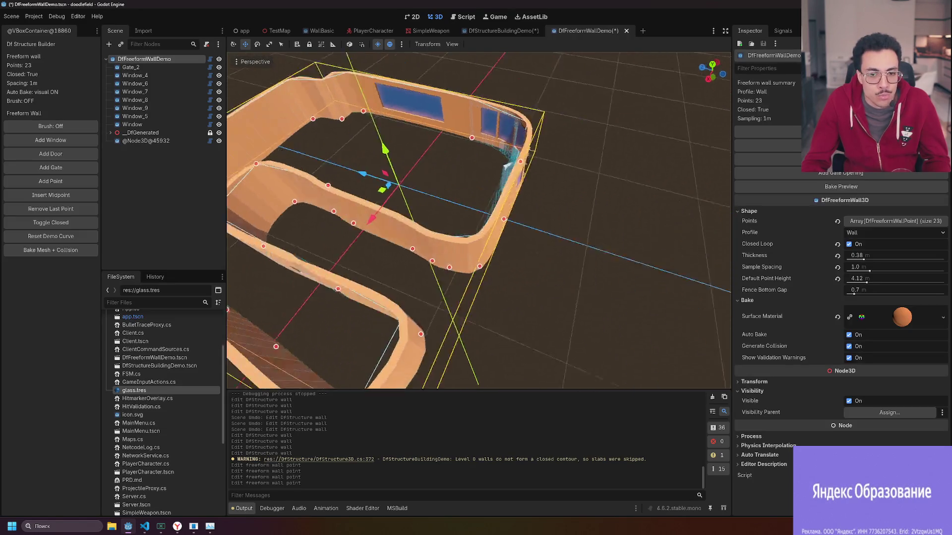
# Shift the wall's bend and corner points to begin forming the U-shaped inner fold.
pyautogui.moveTo(476, 285); pyautogui.dragTo(493, 286)
pyautogui.moveTo(485, 341); pyautogui.dragTo(500, 348)
pyautogui.moveTo(494, 286); pyautogui.dragTo(491, 288)
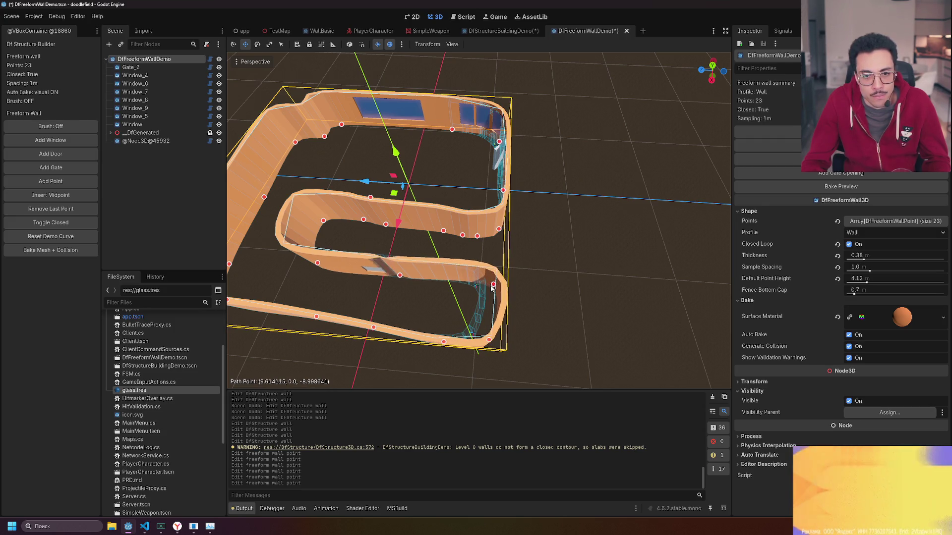
pyautogui.moveTo(404, 291)
pyautogui.mouseDown()
pyautogui.moveTo(422, 293)
pyautogui.moveTo(469, 342)
pyautogui.mouseUp()
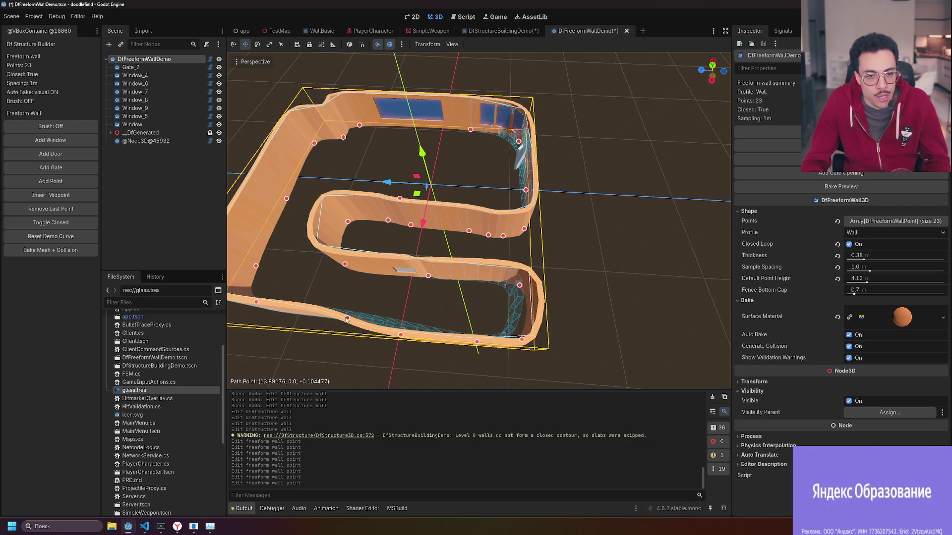
pyautogui.moveTo(341, 325)
pyautogui.mouseDown()
pyautogui.moveTo(385, 326)
pyautogui.moveTo(383, 342)
pyautogui.mouseUp()
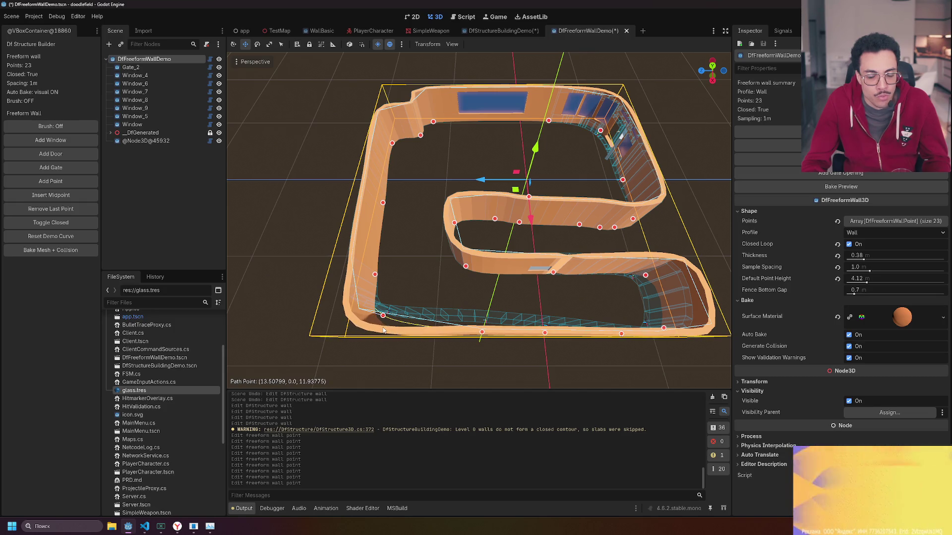
pyautogui.moveTo(482, 336); pyautogui.dragTo(438, 297)
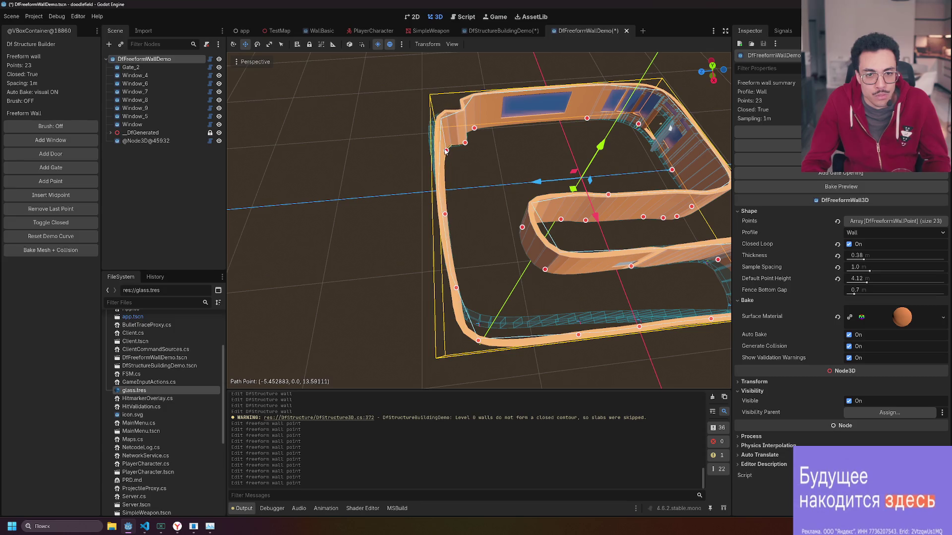
pyautogui.moveTo(445, 152); pyautogui.dragTo(443, 151)
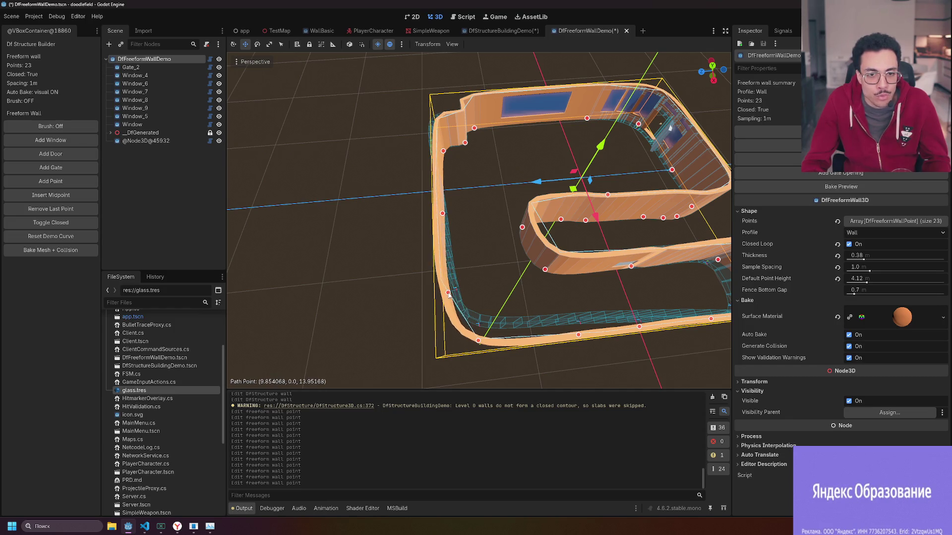
pyautogui.click(448, 295)
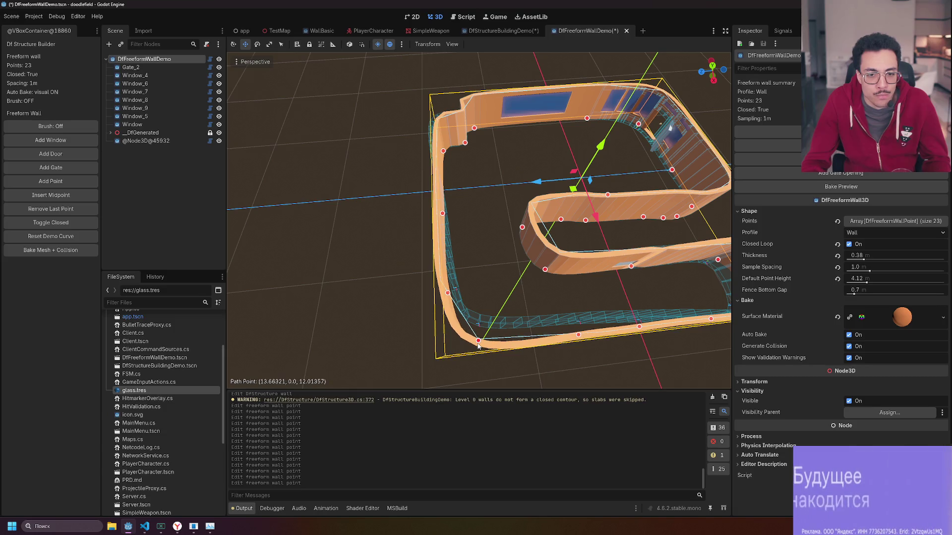
pyautogui.moveTo(479, 345); pyautogui.dragTo(478, 347)
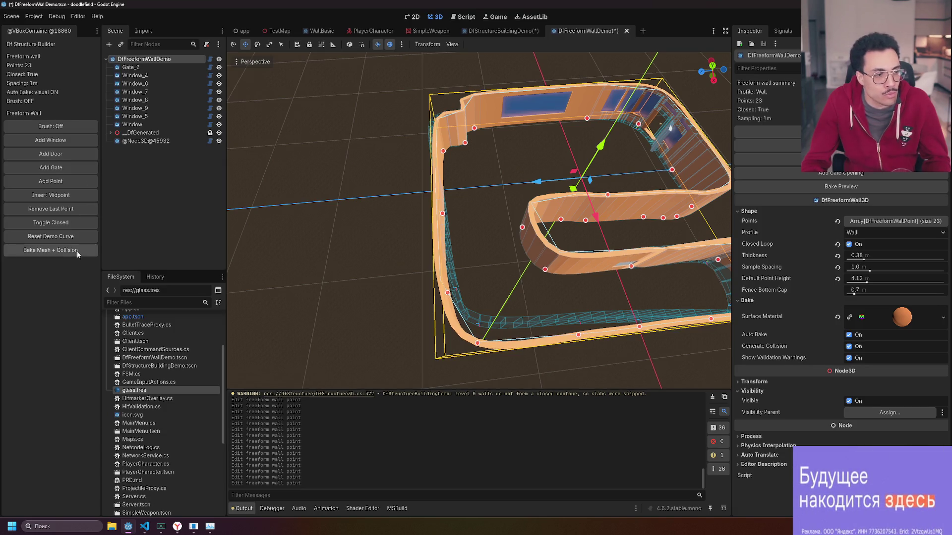
# Move the points at the fold's end and inner bottom, then switch to Top Orthogonal view.
pyautogui.click(486, 222)
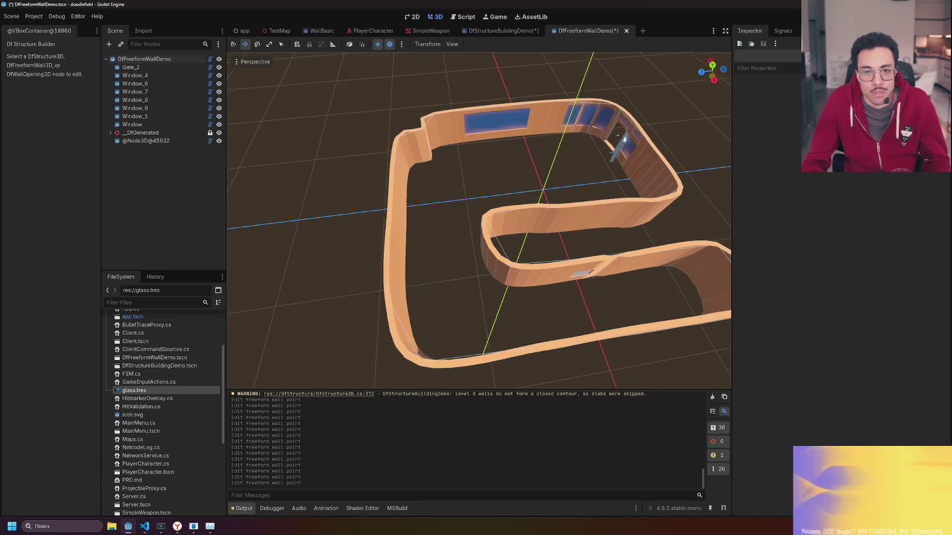
pyautogui.click(574, 143)
pyautogui.moveTo(377, 248); pyautogui.dragTo(409, 276)
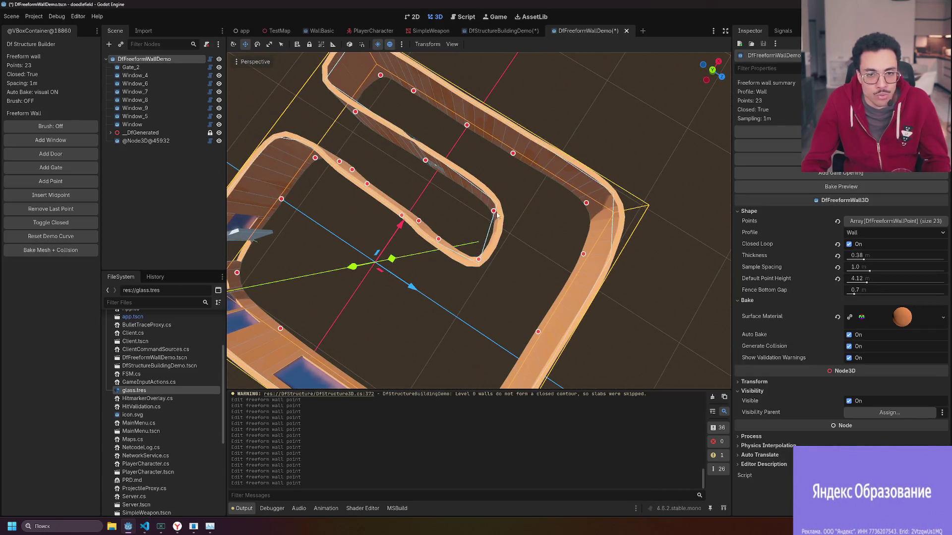
pyautogui.moveTo(493, 213)
pyautogui.mouseDown()
pyautogui.moveTo(502, 218)
pyautogui.moveTo(478, 219)
pyautogui.mouseUp()
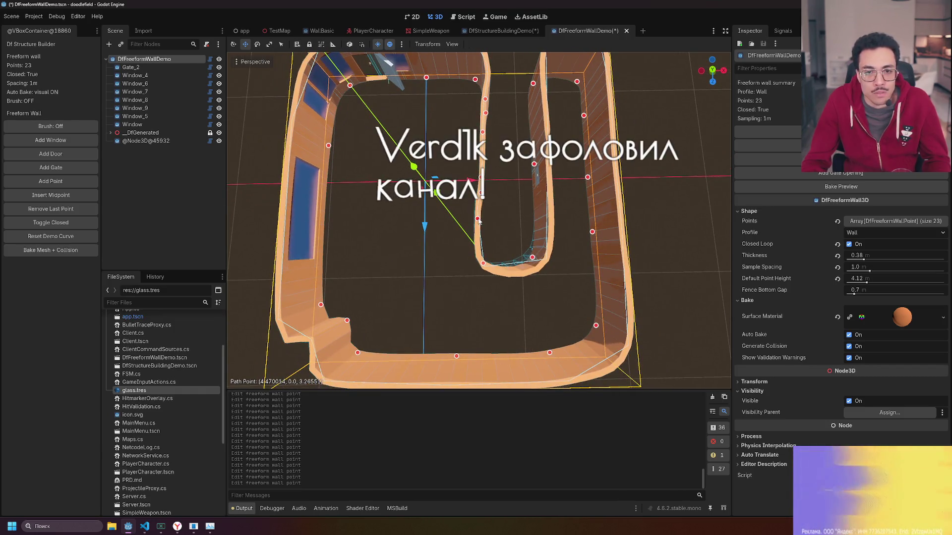
pyautogui.click(483, 264)
pyautogui.moveTo(483, 265); pyautogui.dragTo(478, 254)
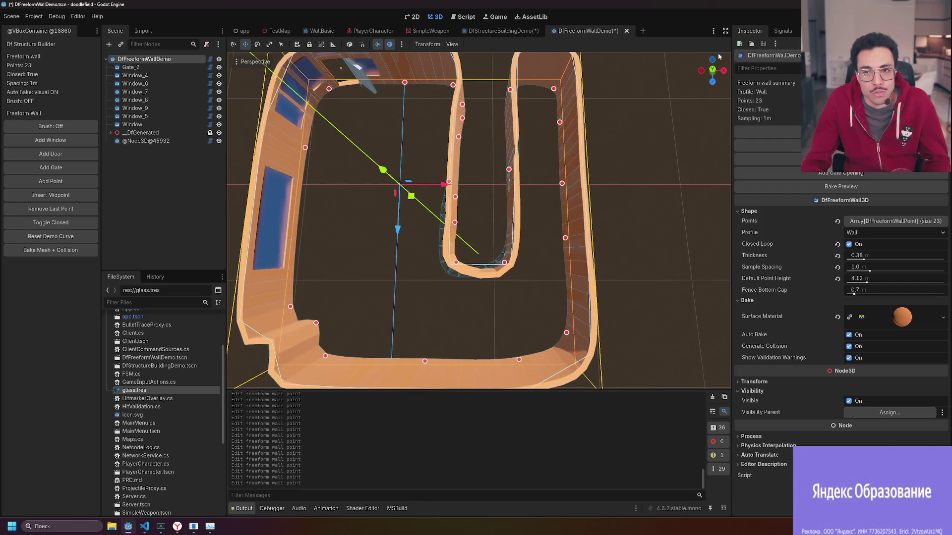
pyautogui.click(713, 71)
pyautogui.scroll(4, 406, 182)
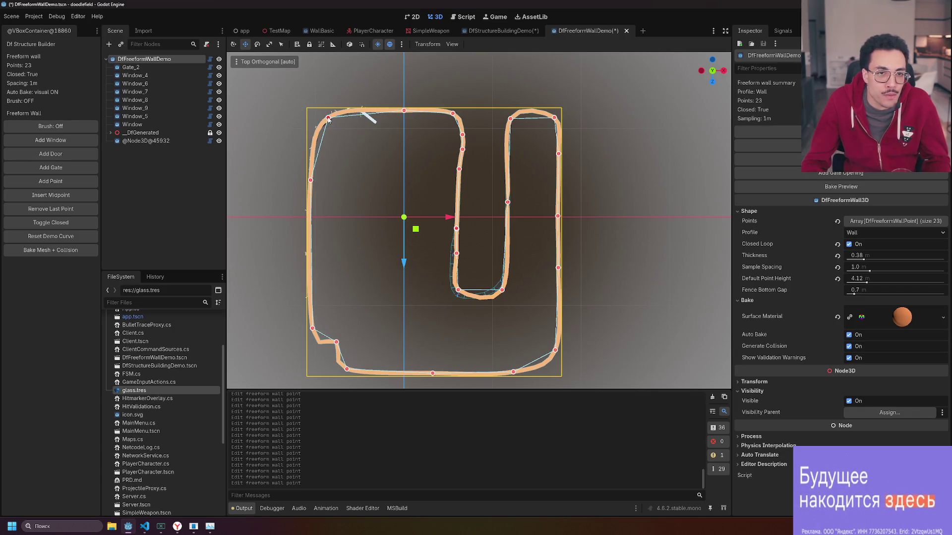
# Nudge the top-left, left-edge and bottom-left wall points and the top of the fold's left leg.
pyautogui.moveTo(329, 120); pyautogui.dragTo(323, 121)
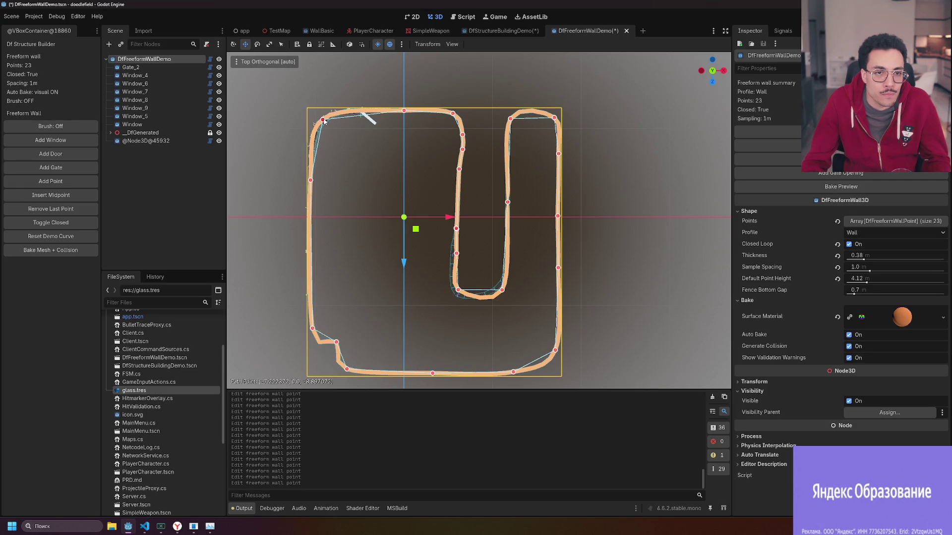
pyautogui.moveTo(311, 181); pyautogui.dragTo(314, 180)
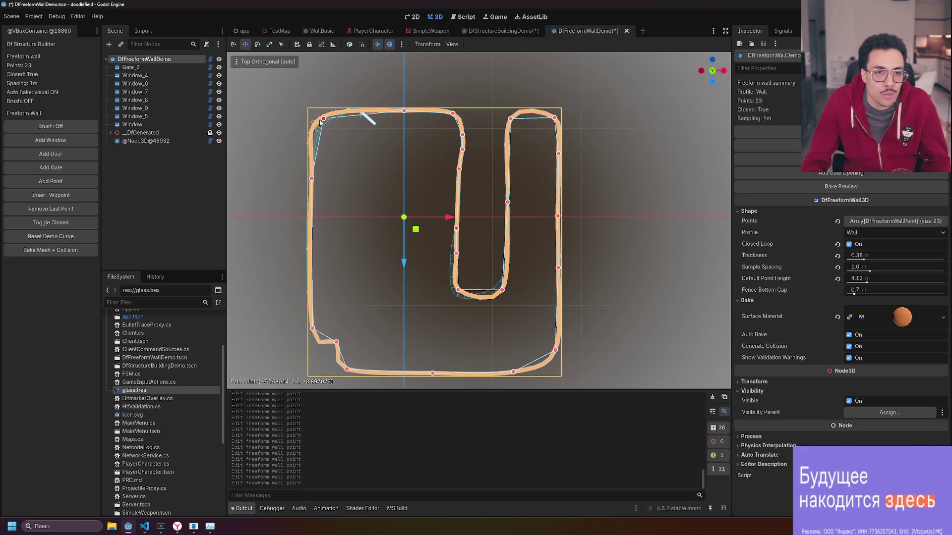
pyautogui.moveTo(321, 126); pyautogui.dragTo(325, 122)
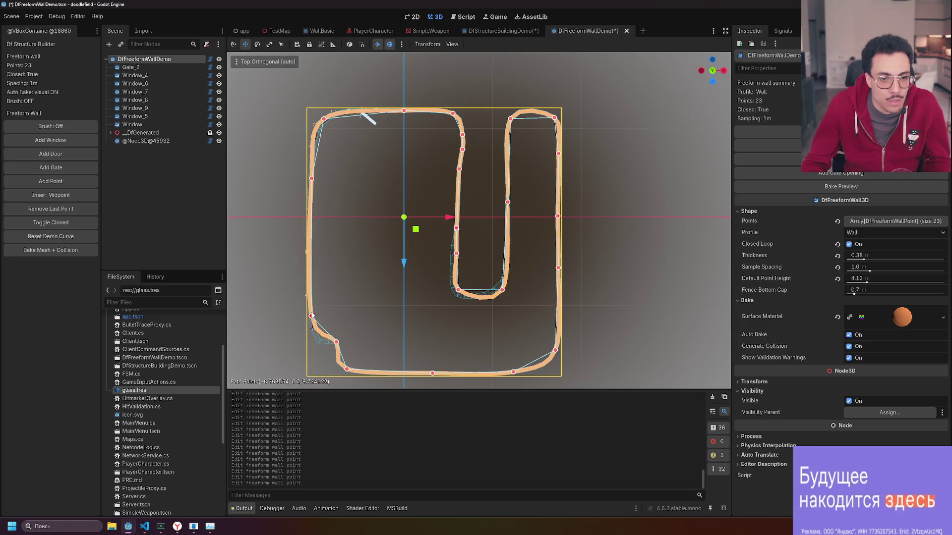
pyautogui.moveTo(336, 342); pyautogui.dragTo(327, 349)
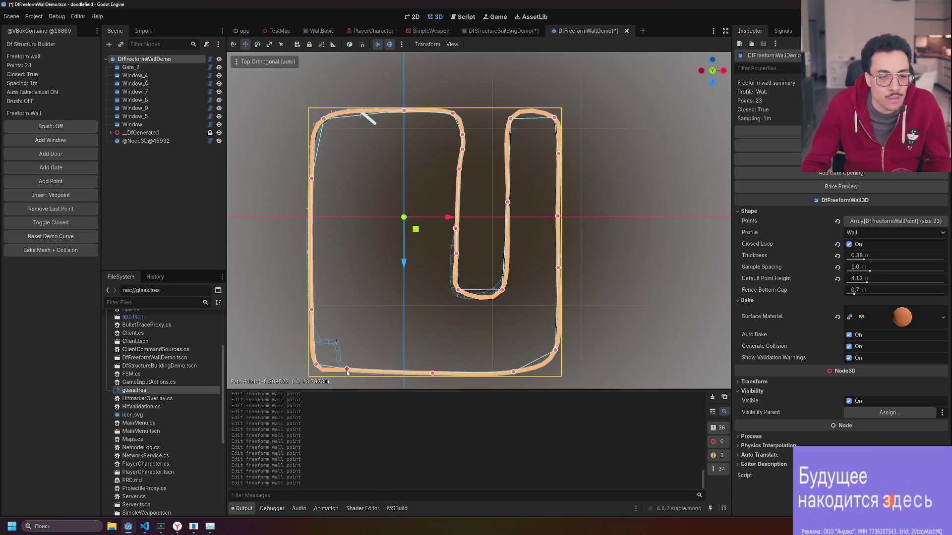
pyautogui.click(433, 374)
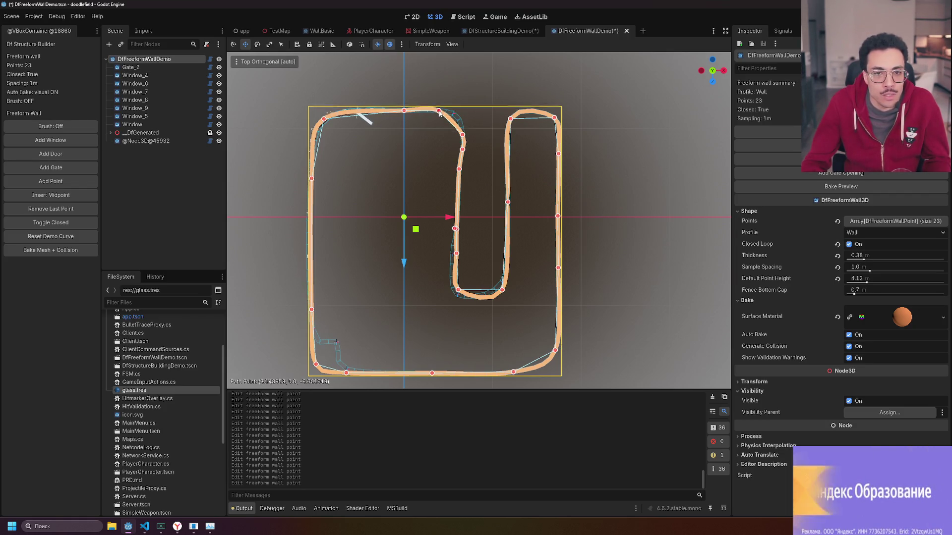
pyautogui.moveTo(440, 113); pyautogui.dragTo(444, 113)
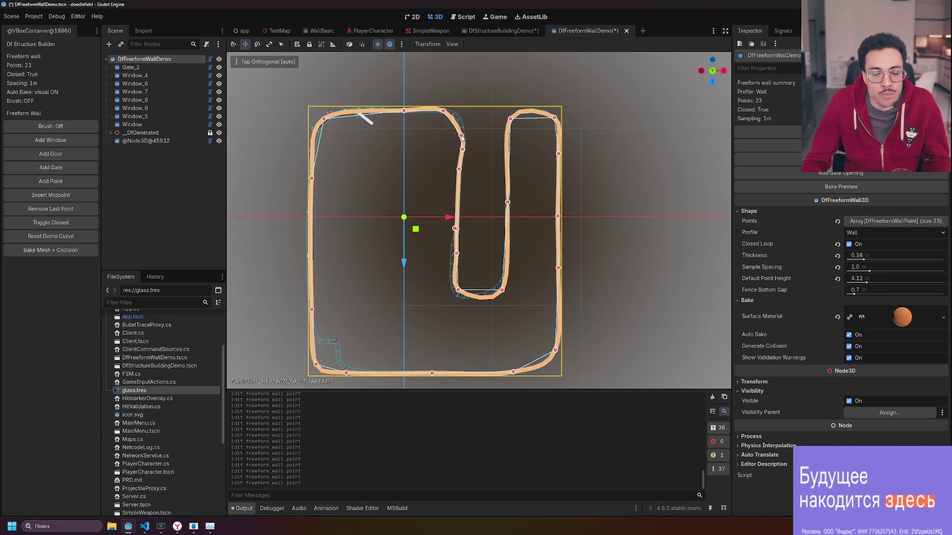
pyautogui.moveTo(462, 138); pyautogui.dragTo(461, 137)
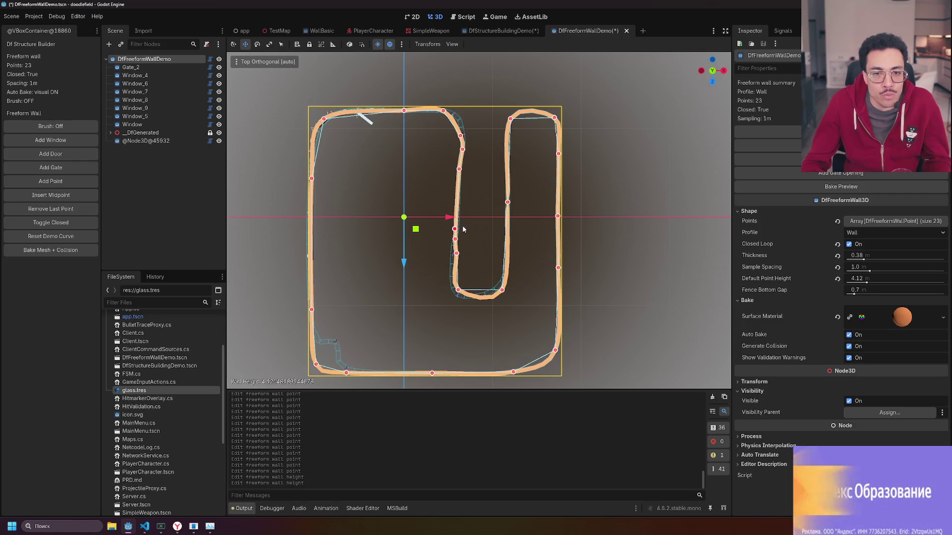
pyautogui.click(454, 228)
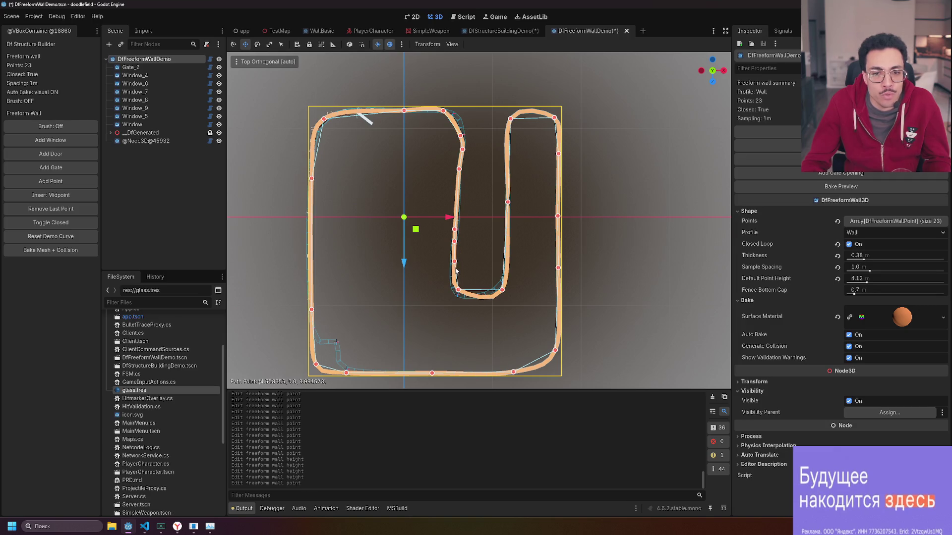
# Drag the fold's bottom-left, inner-left, right-leg and top points to even the legs, then deselect.
pyautogui.moveTo(457, 290); pyautogui.dragTo(488, 299)
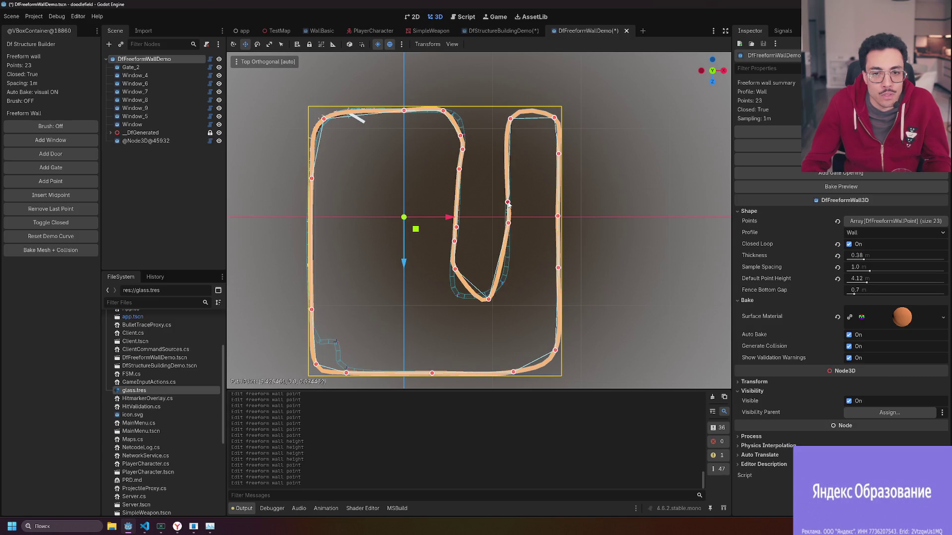
pyautogui.moveTo(508, 153); pyautogui.dragTo(507, 149)
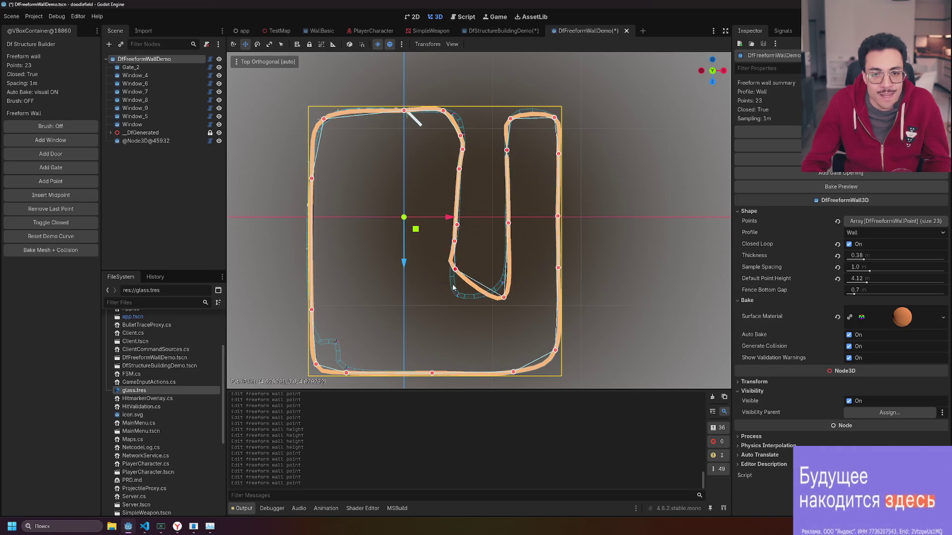
pyautogui.moveTo(459, 296); pyautogui.dragTo(458, 304)
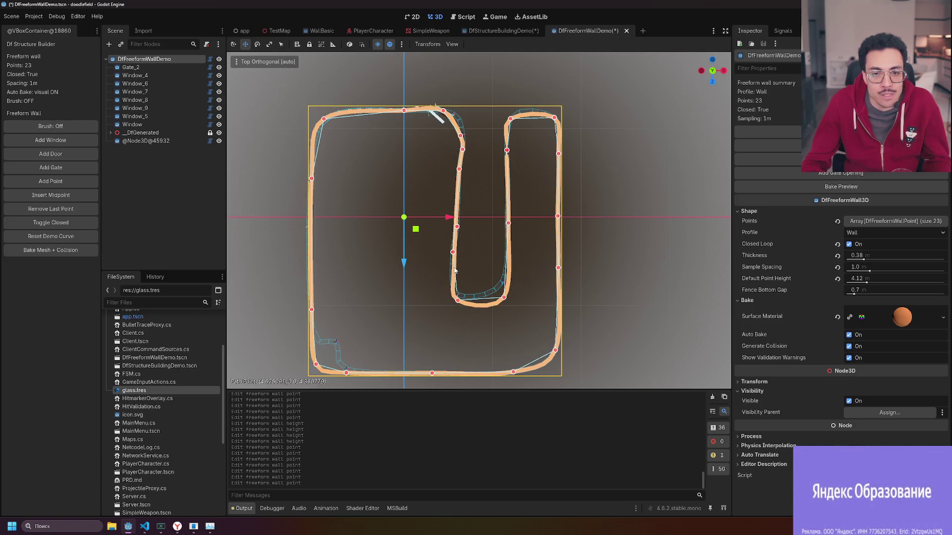
pyautogui.moveTo(461, 266); pyautogui.dragTo(458, 271)
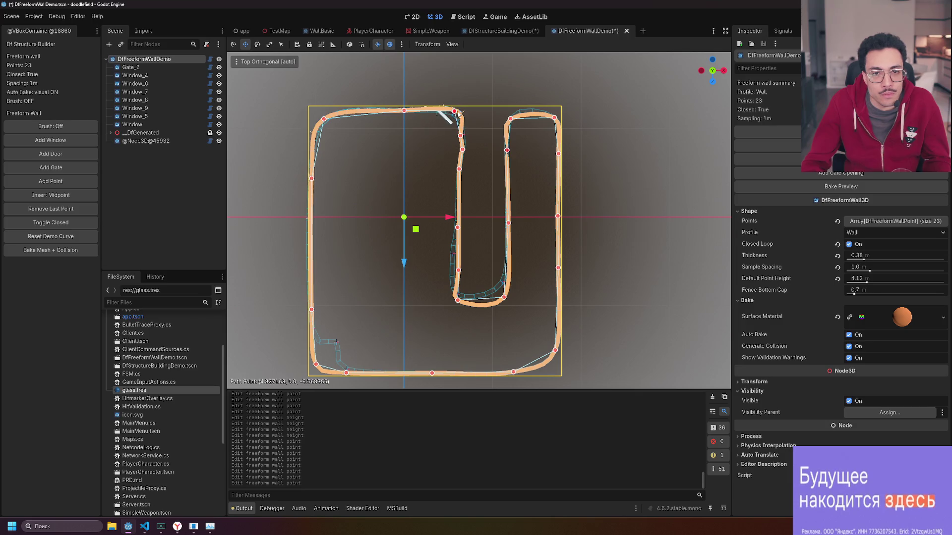
pyautogui.moveTo(455, 112); pyautogui.dragTo(458, 115)
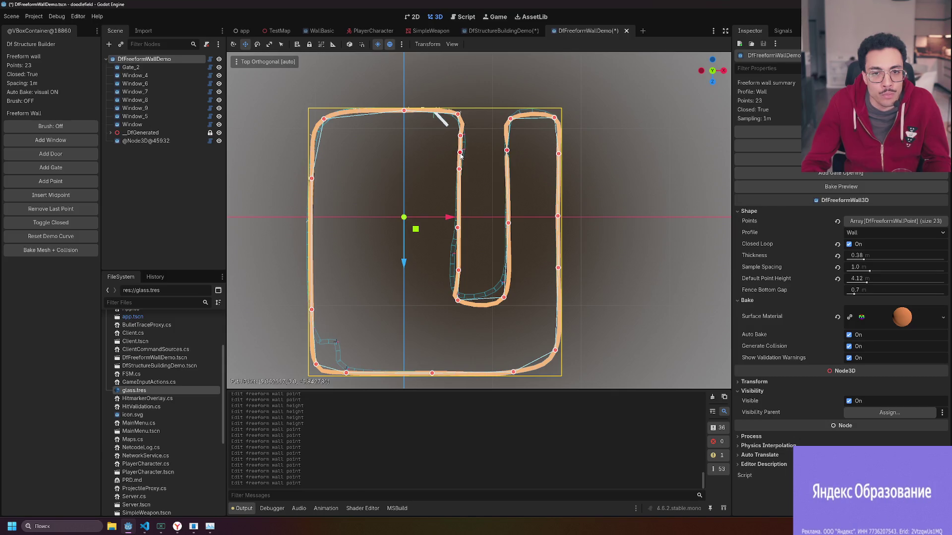
pyautogui.moveTo(463, 142); pyautogui.dragTo(463, 158)
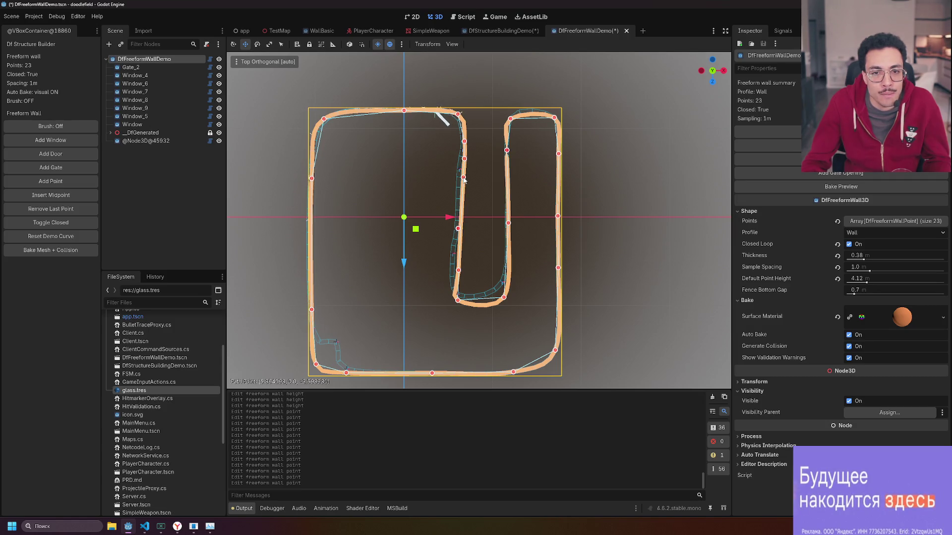
pyautogui.click(459, 229)
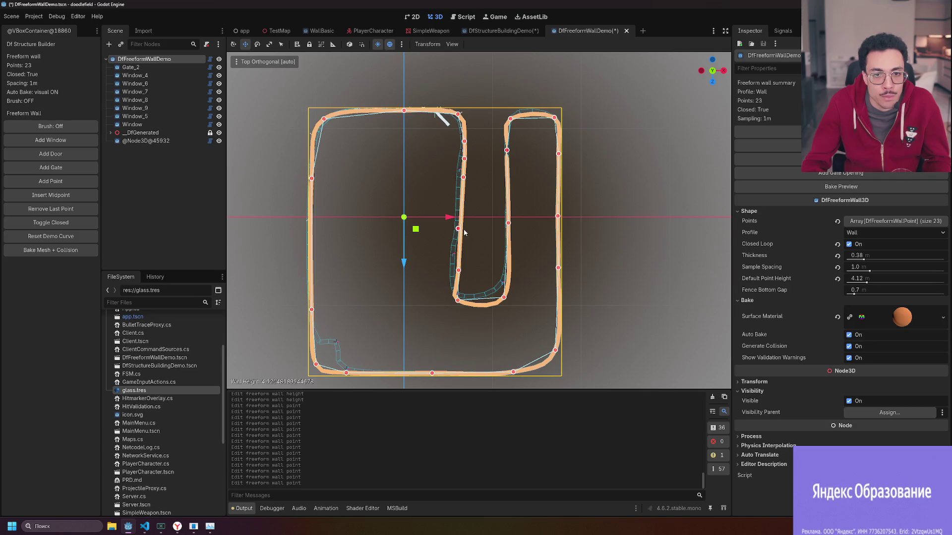
pyautogui.click(463, 272)
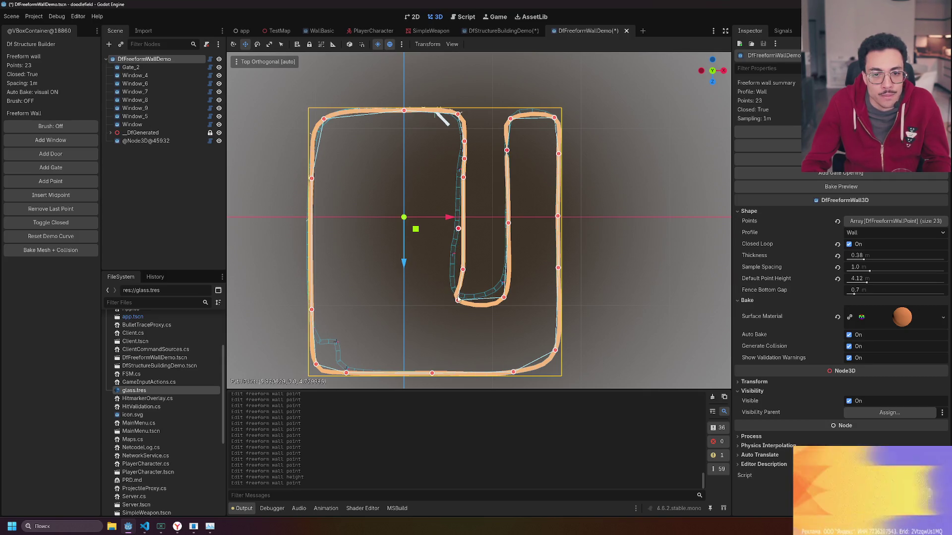
pyautogui.moveTo(464, 303); pyautogui.dragTo(464, 303)
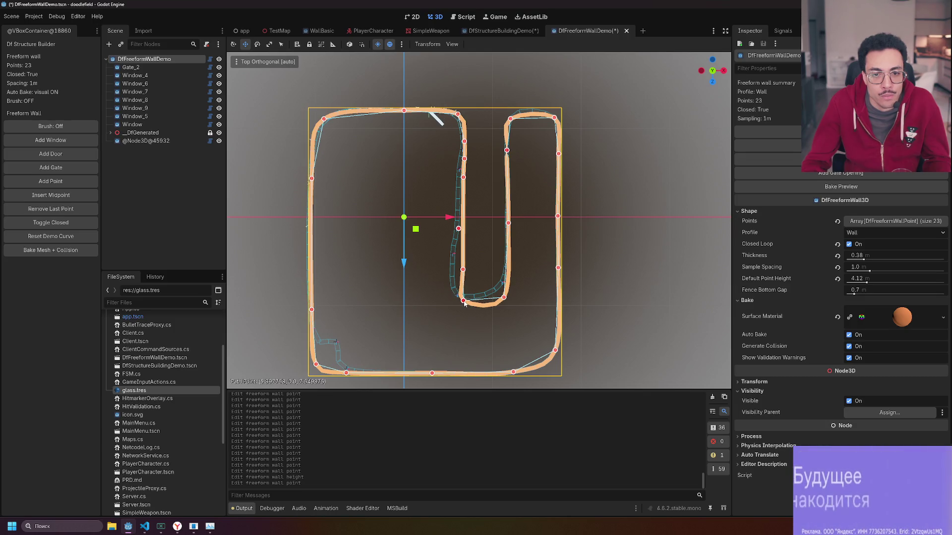
pyautogui.click(504, 301)
pyautogui.click(653, 176)
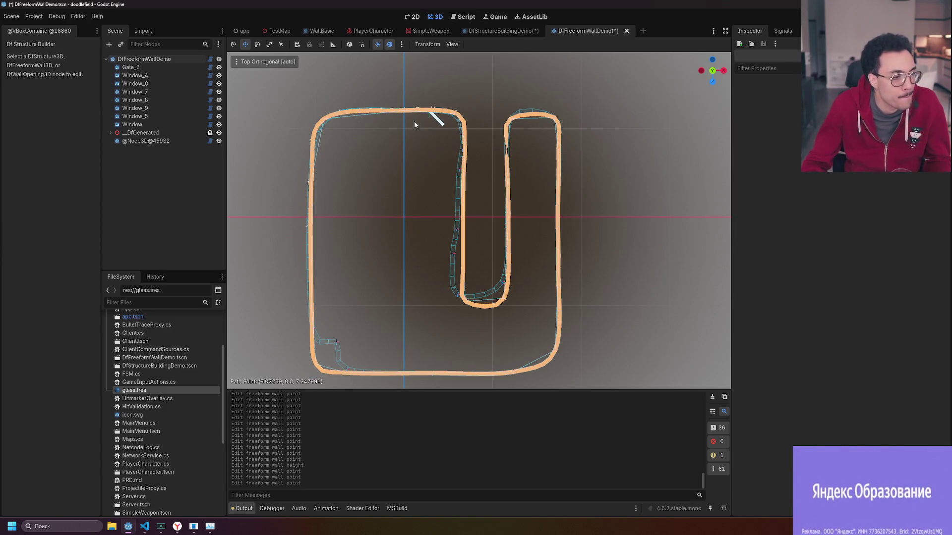
# Turn off the wall's Closed Loop, then orbit into Perspective to look along the walls.
pyautogui.scroll(2, 459, 169)
pyautogui.click(513, 181)
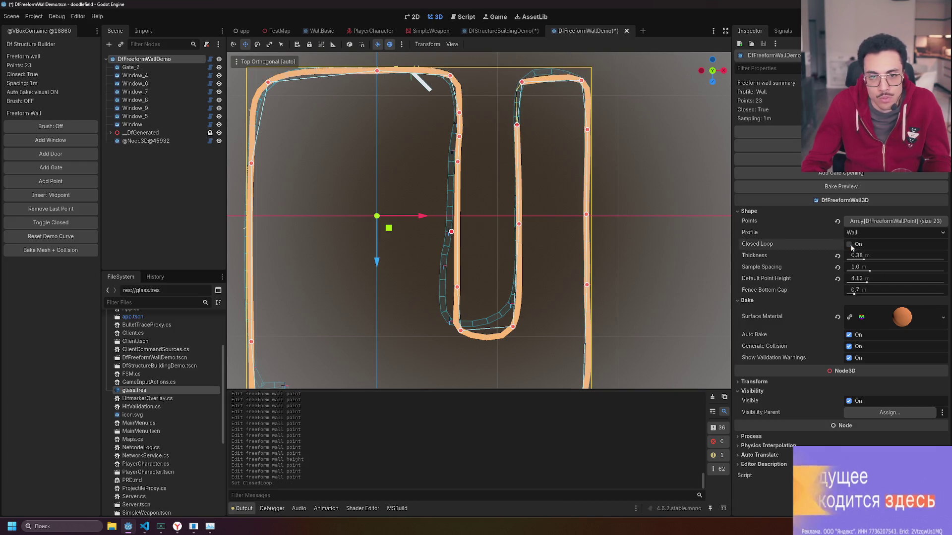
pyautogui.click(522, 122)
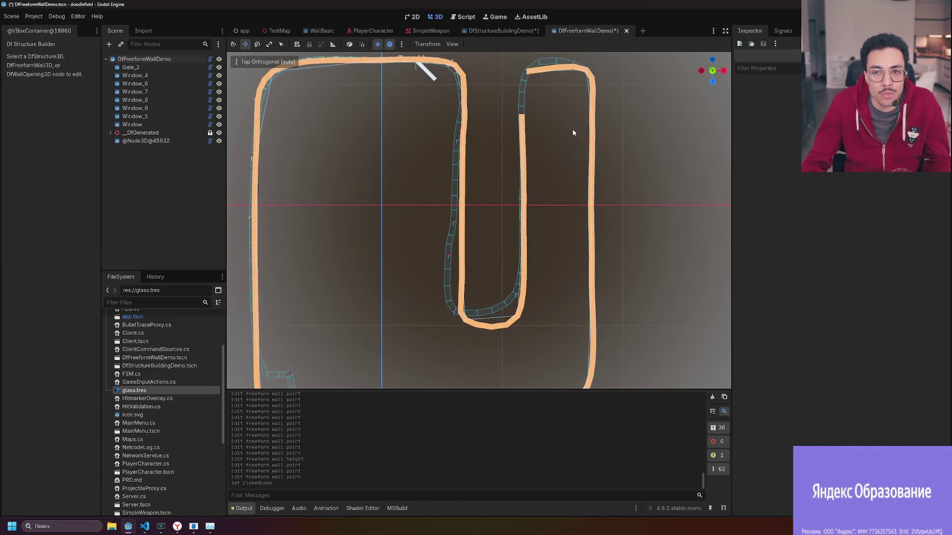
pyautogui.moveTo(558, 166)
pyautogui.mouseDown()
pyautogui.moveTo(559, 156)
pyautogui.moveTo(263, 100)
pyautogui.mouseUp()
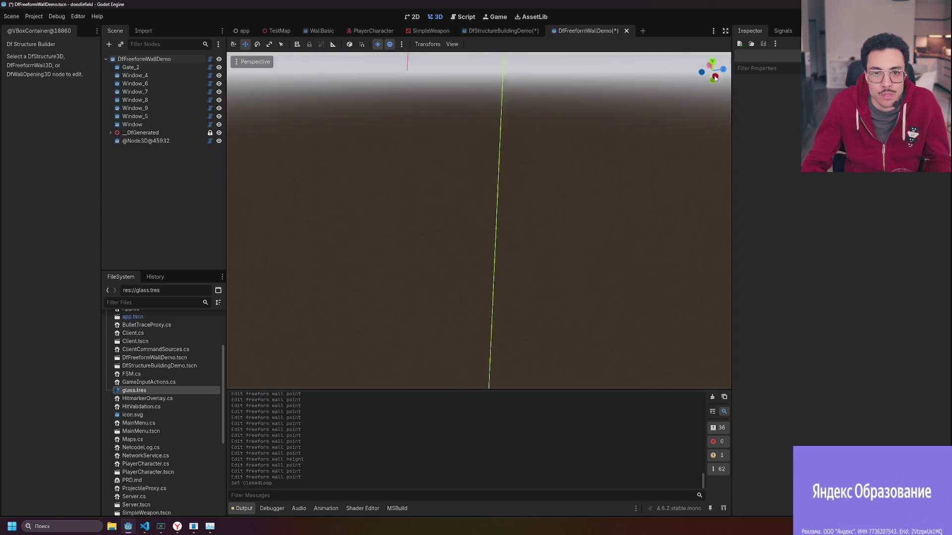
pyautogui.moveTo(232, 199)
pyautogui.mouseDown()
pyautogui.moveTo(248, 149)
pyautogui.moveTo(372, 189)
pyautogui.mouseUp()
# Delete the Window opening node from the freeform wall.
pyautogui.click(426, 250)
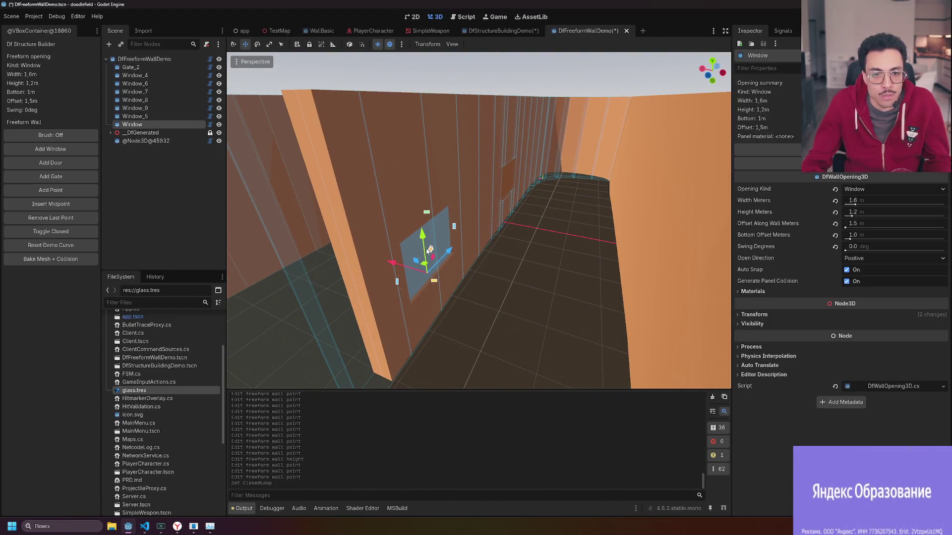
pyautogui.press('Return')
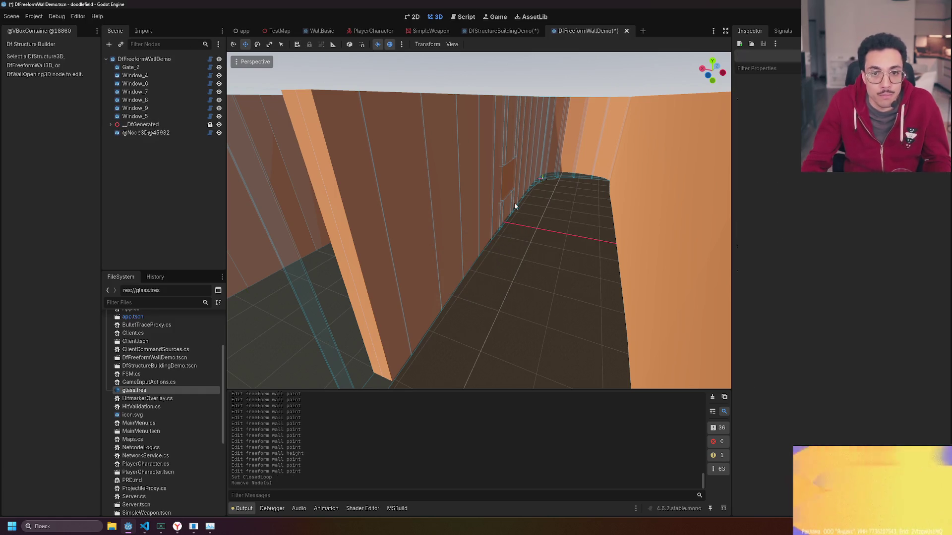
pyautogui.click(504, 183)
pyautogui.click(528, 284)
pyautogui.moveTo(529, 283)
pyautogui.mouseDown()
pyautogui.moveTo(486, 262)
pyautogui.moveTo(525, 239)
pyautogui.moveTo(576, 241)
pyautogui.mouseUp()
# Rebake the freeform wall's mesh and collision and switch Closed Loop back on.
pyautogui.click(486, 263)
pyautogui.click(78, 249)
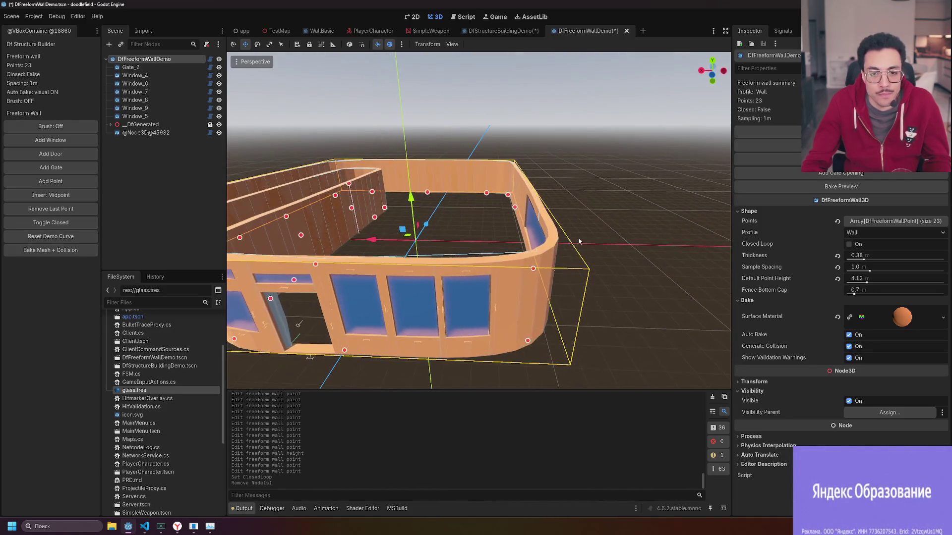
pyautogui.scroll(6, 576, 241)
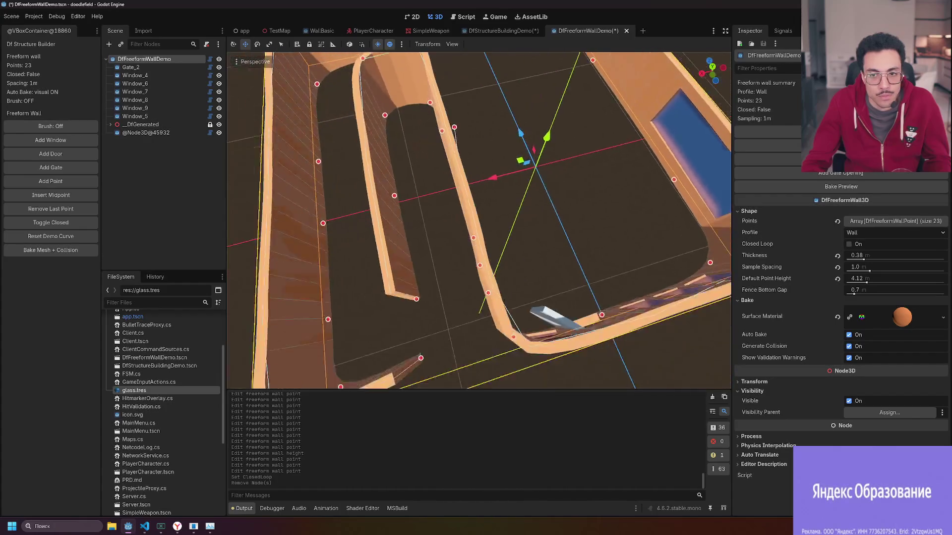
pyautogui.scroll(-6, 562, 254)
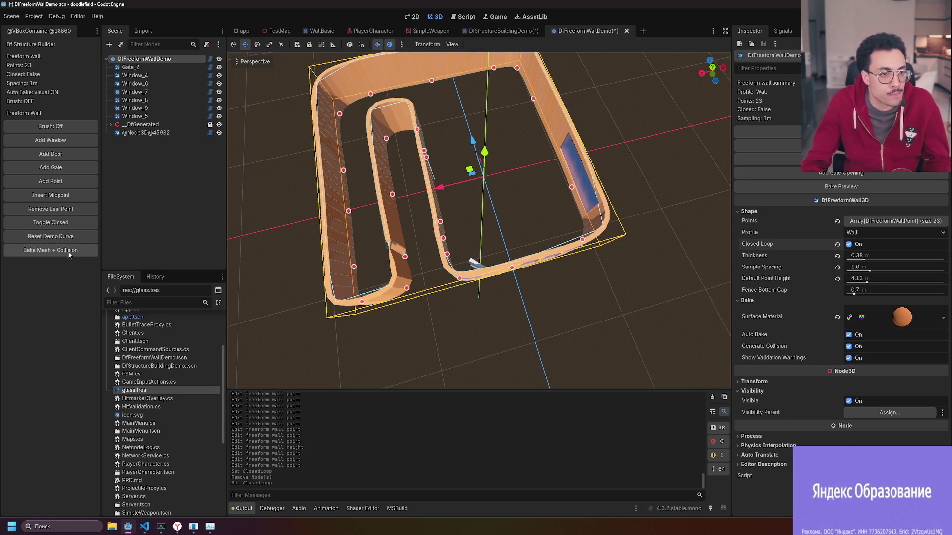
pyautogui.scroll(5, 479, 220)
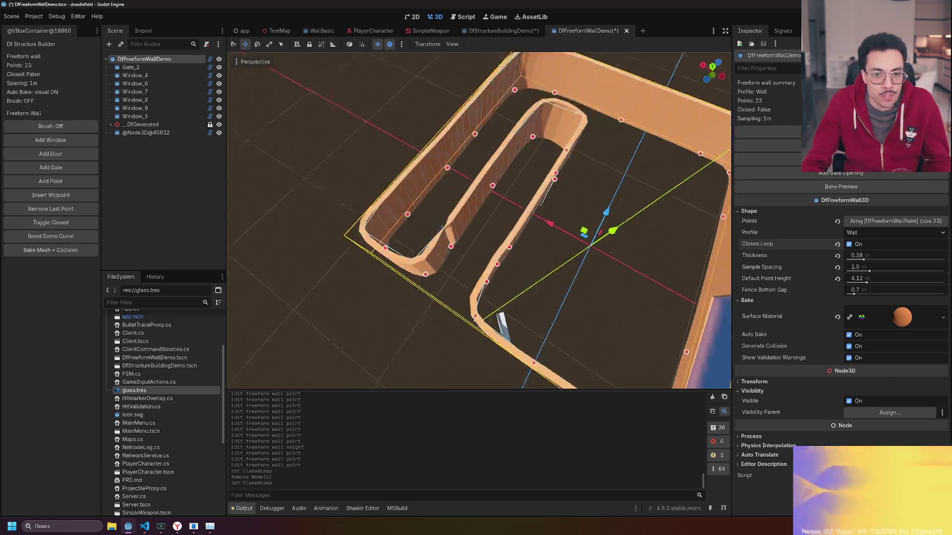
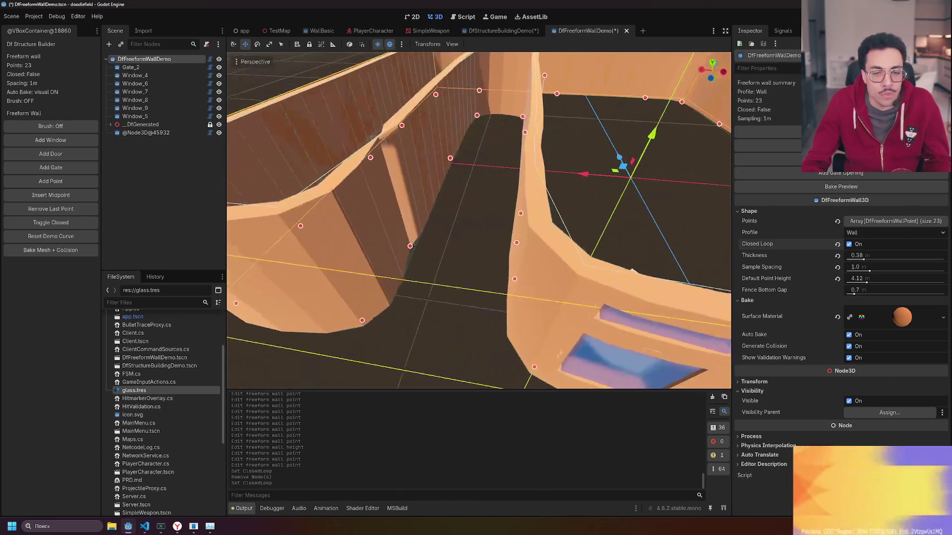
# Deselect the wall and inspect its generated collision shape and Mesh nodes under _DfGenerated.
pyautogui.click(453, 226)
pyautogui.scroll(-5, 476, 223)
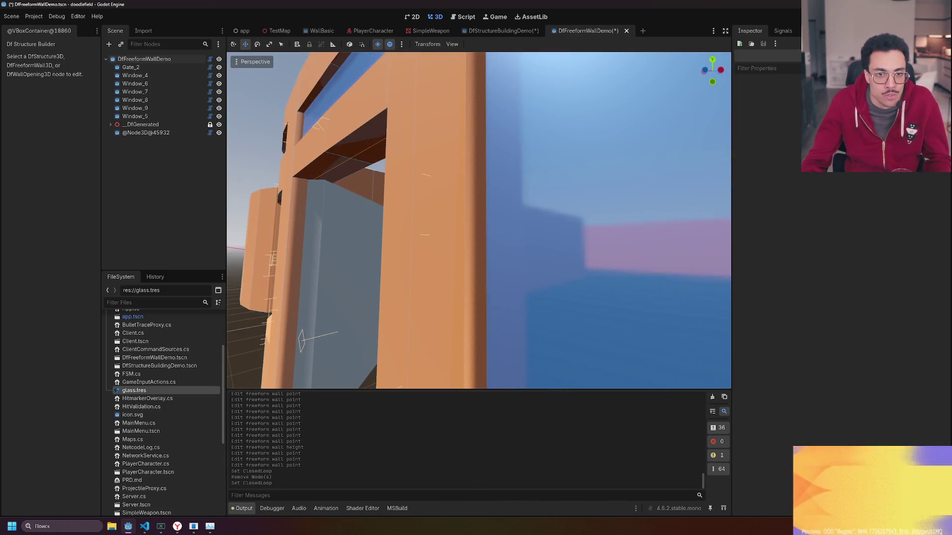
pyautogui.click(147, 157)
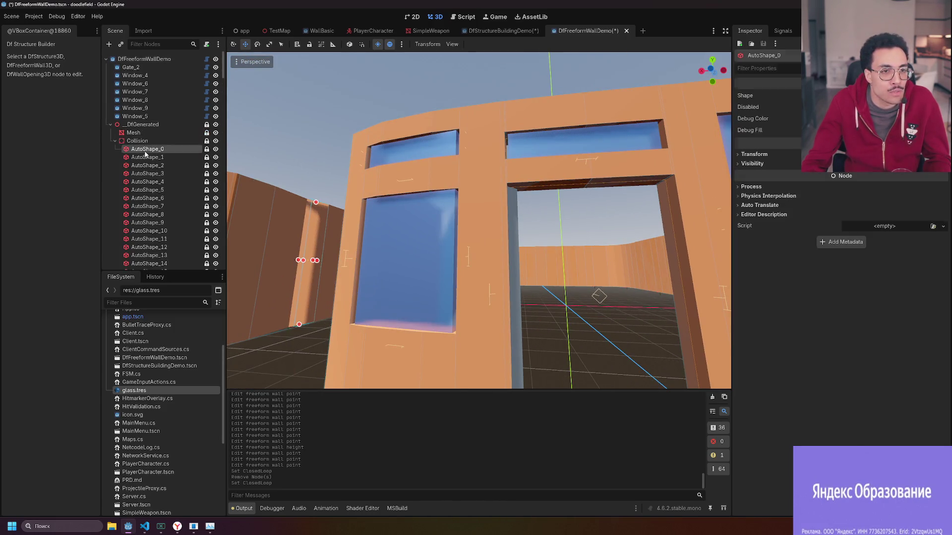
pyautogui.scroll(-10, 486, 236)
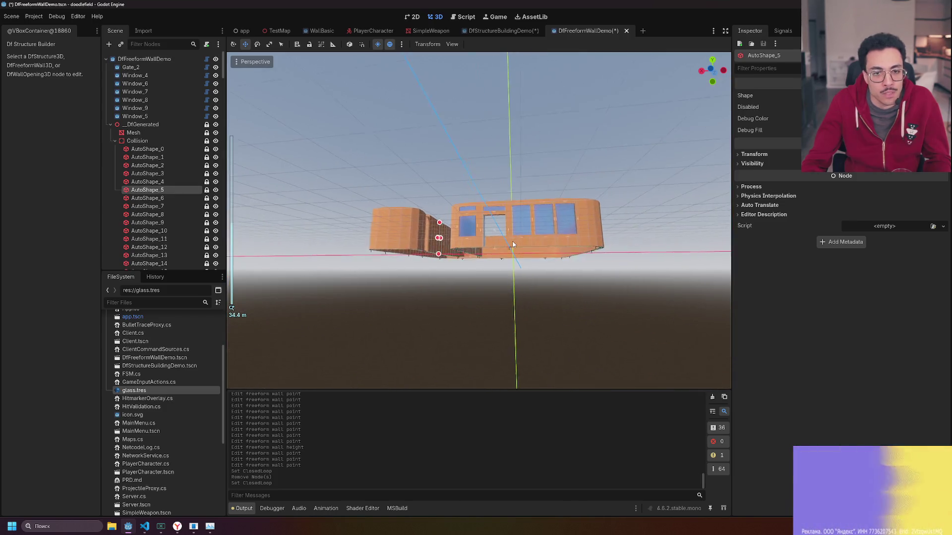
pyautogui.scroll(6, 486, 236)
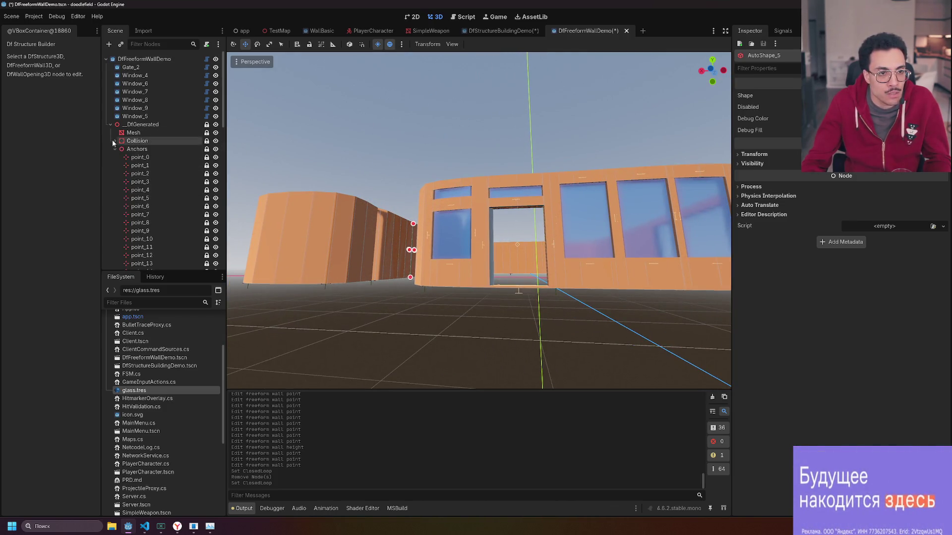
pyautogui.click(133, 132)
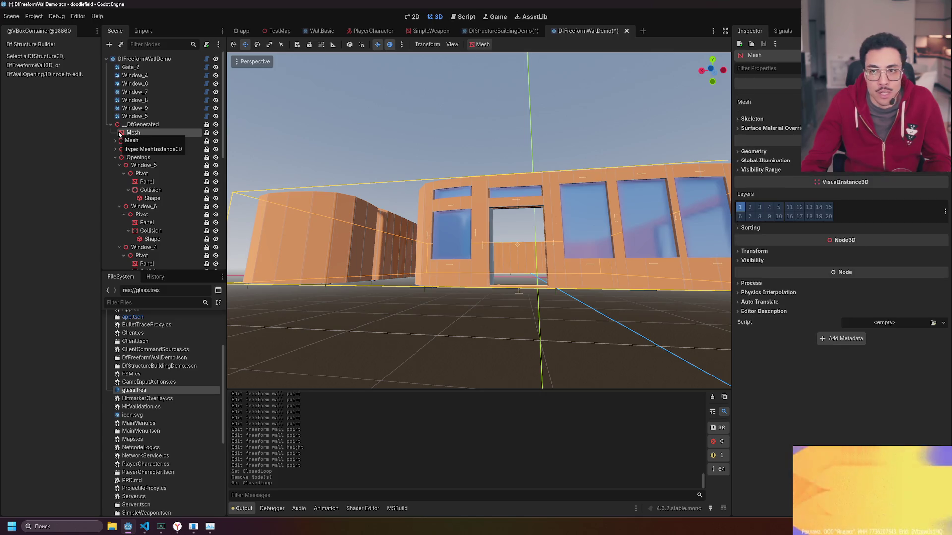
# Deselect the Mesh node and reselect DfFreeformWallDemo in the viewport.
pyautogui.click(394, 187)
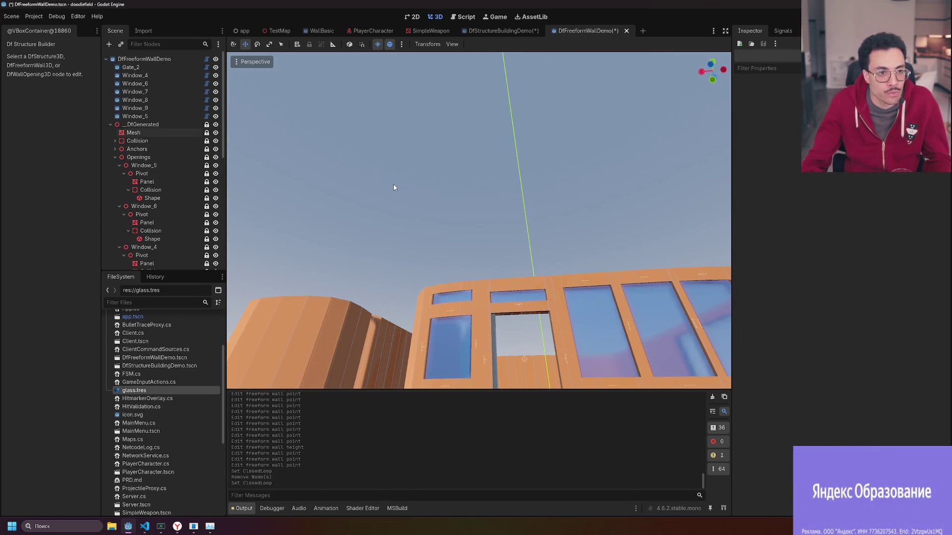
pyautogui.scroll(-5, 448, 223)
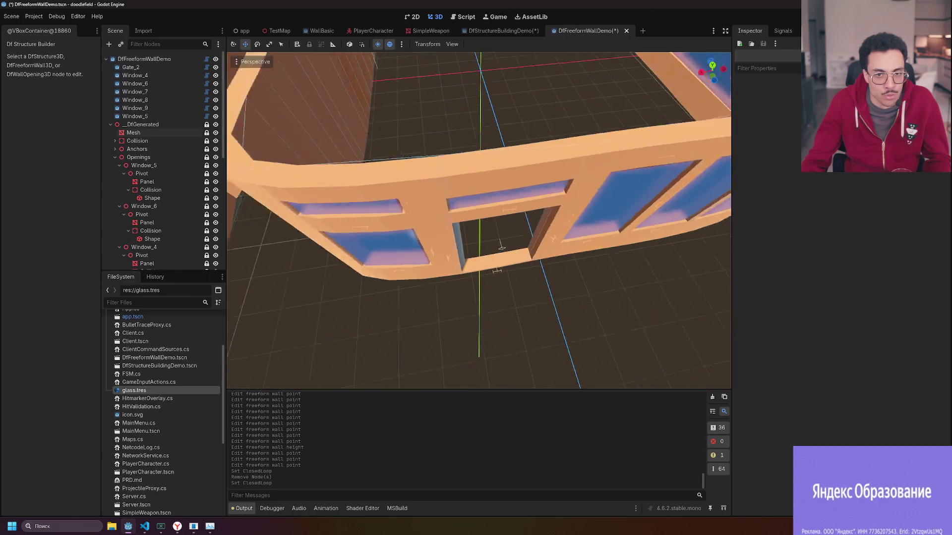
pyautogui.click(452, 191)
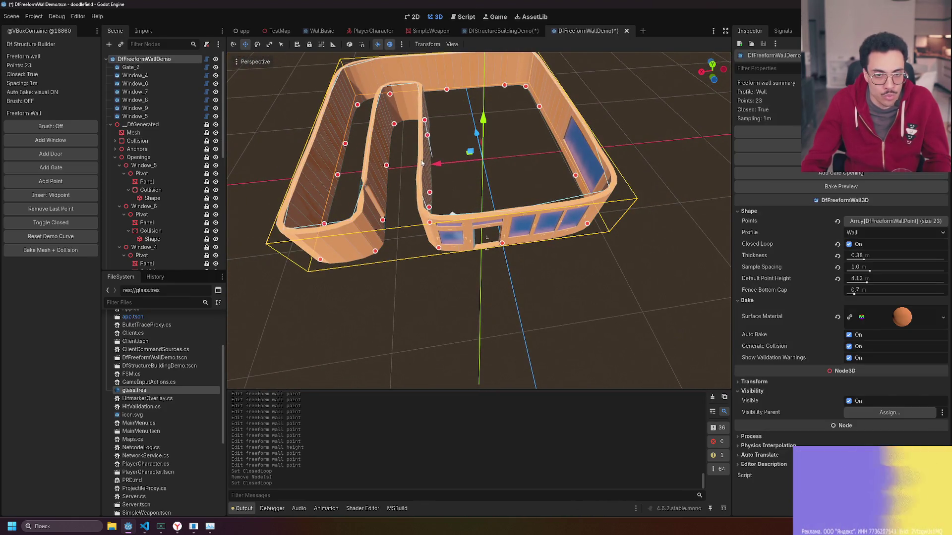
# Set Default Point Height to 9.28, rebake mesh and collision, frame the wall and run the game.
pyautogui.scroll(5, 452, 192)
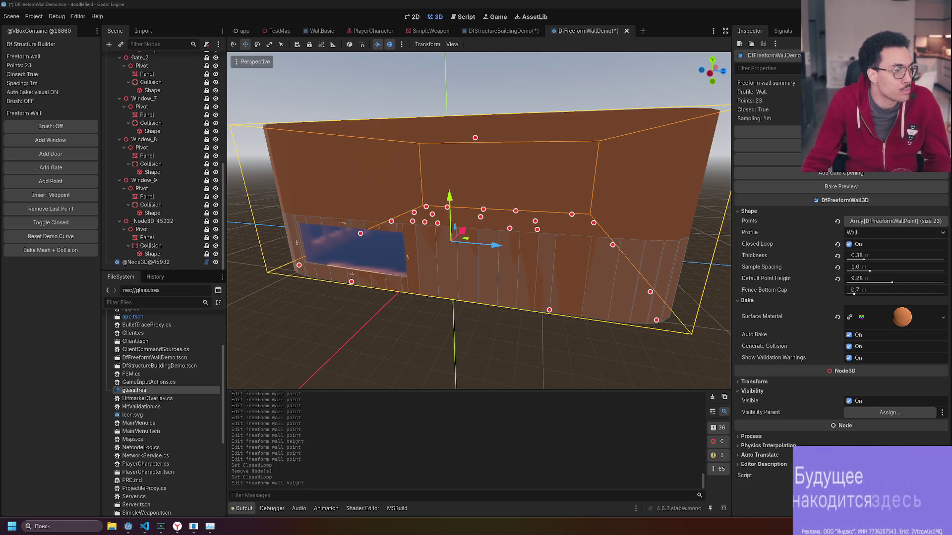
pyautogui.click(50, 250)
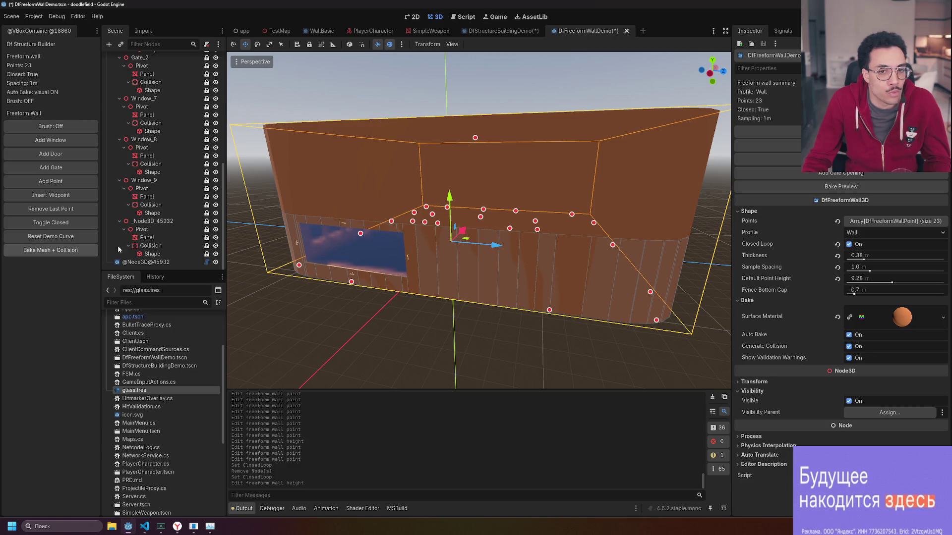
pyautogui.press('w')
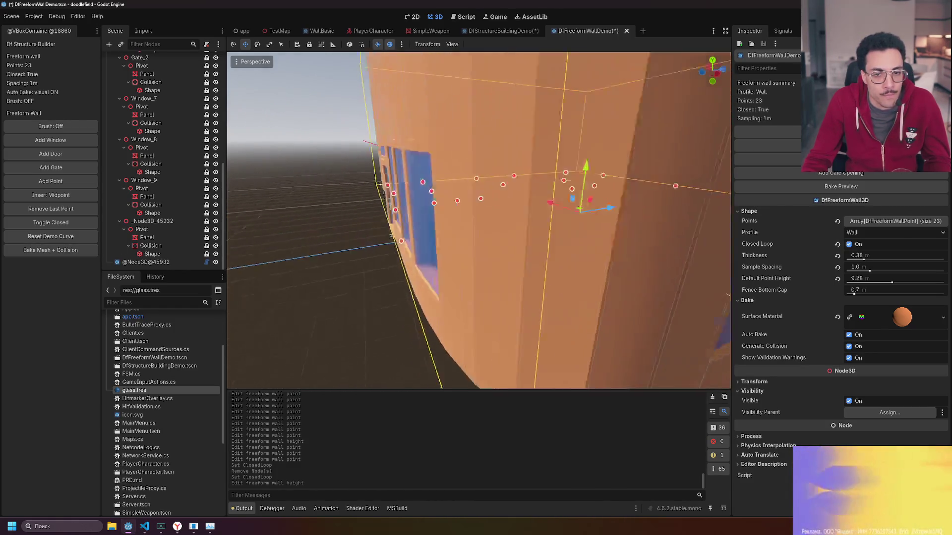
pyautogui.scroll(-5, 534, 309)
pyautogui.scroll(5, 467, 270)
pyautogui.scroll(-5, 467, 270)
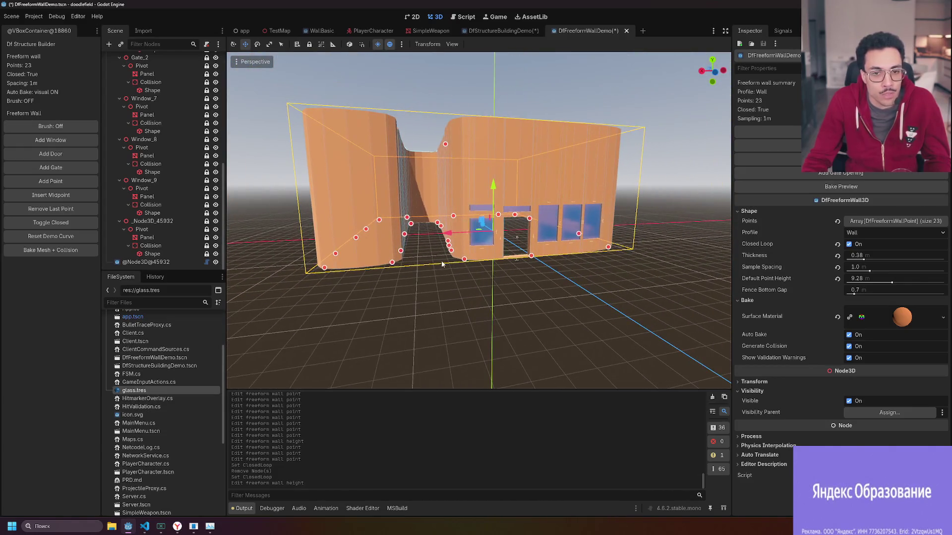
pyautogui.press('F6')
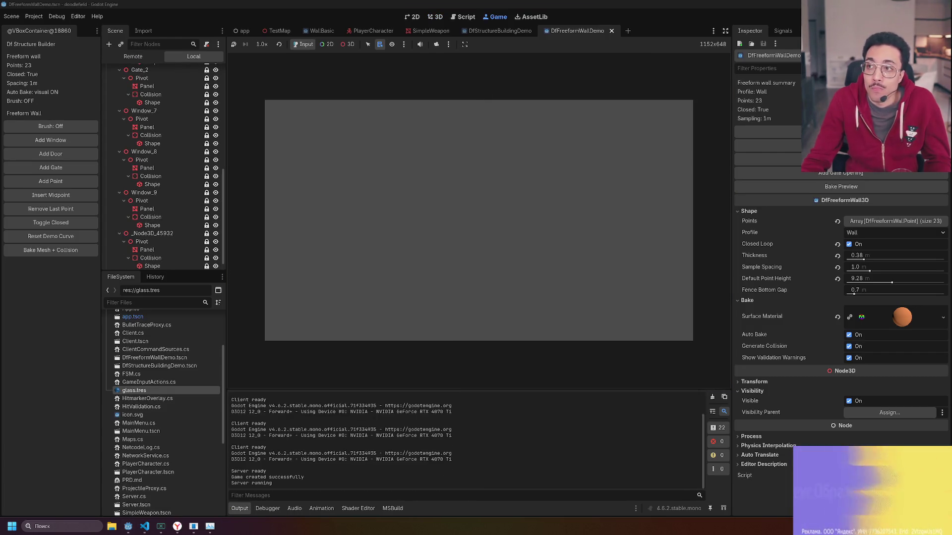
# Maximize the game, start a quick match and walk through the corridor to the windowed wall.
pyautogui.moveTo(451, 132); pyautogui.dragTo(456, 1)
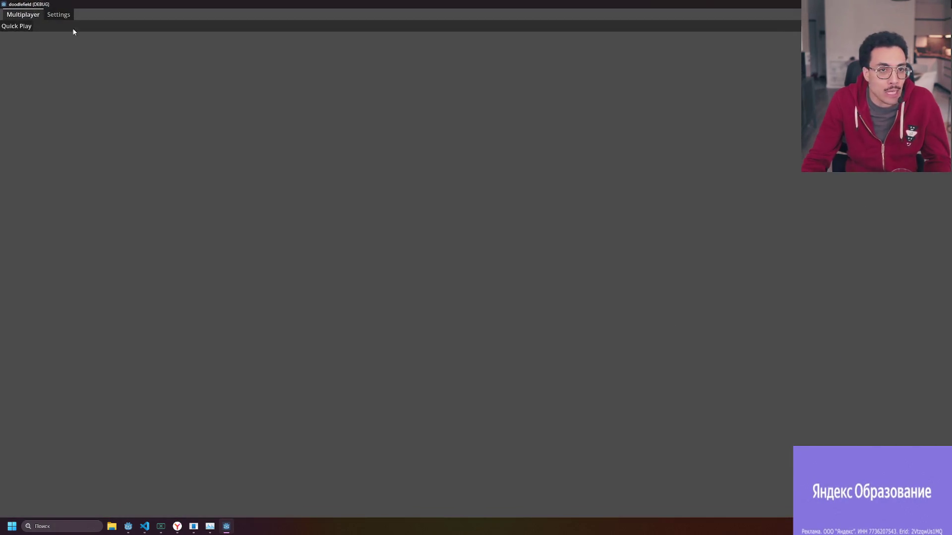
pyautogui.click(12, 29)
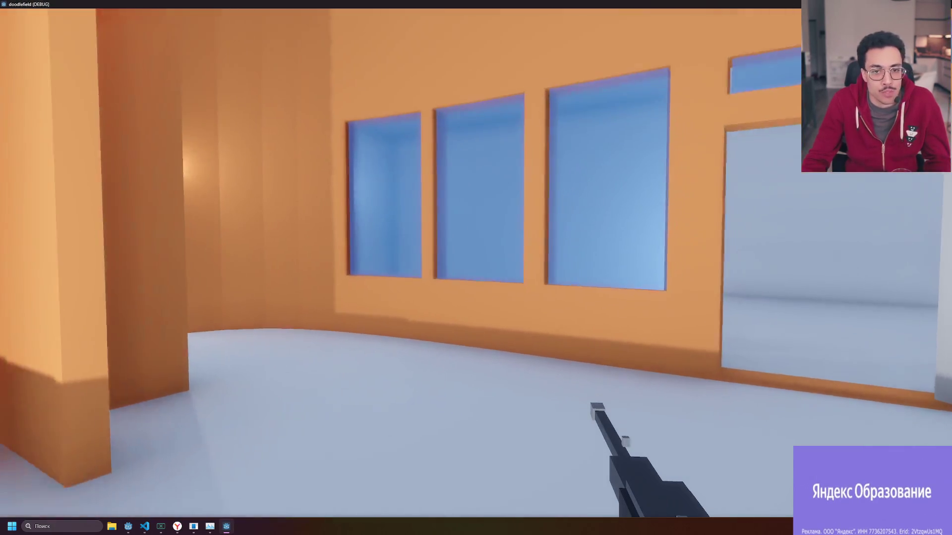
pyautogui.press('w')
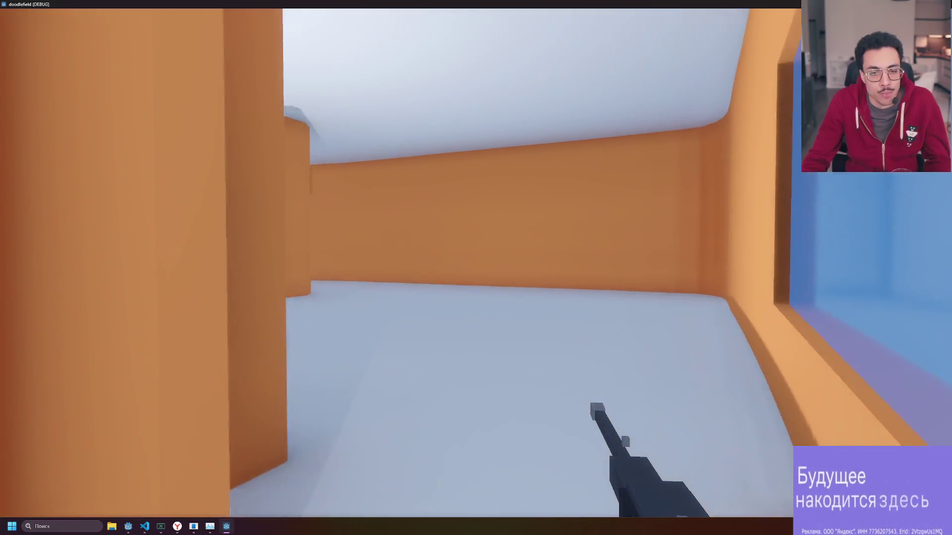
pyautogui.press('w')
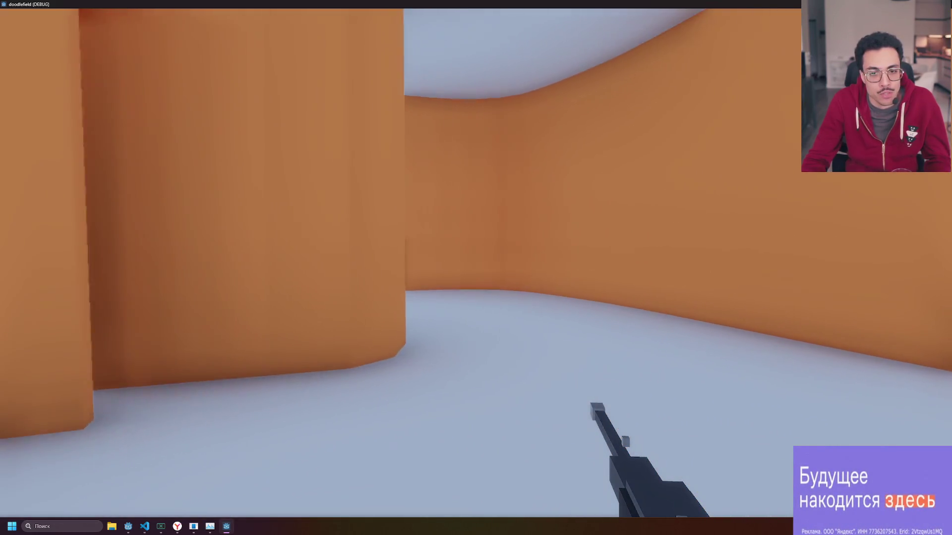
pyautogui.press('w')
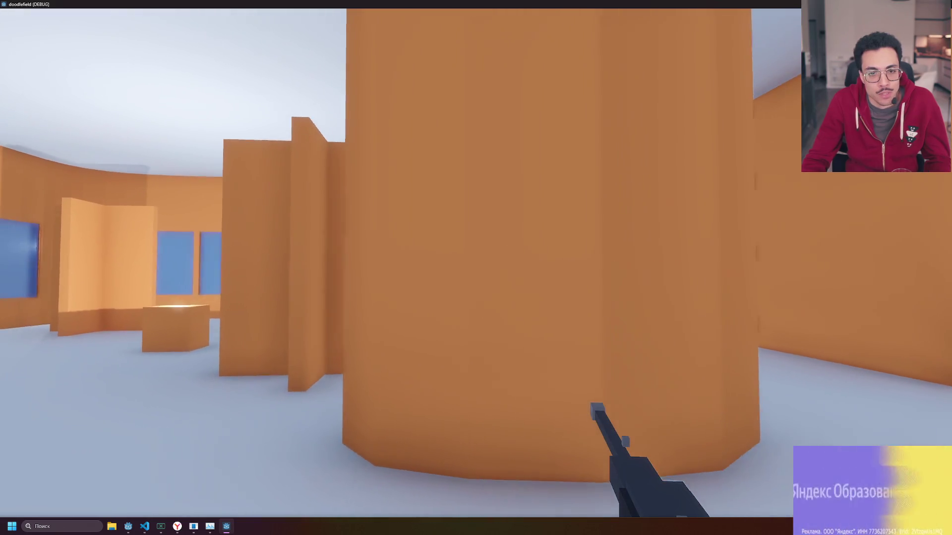
pyautogui.press('w')
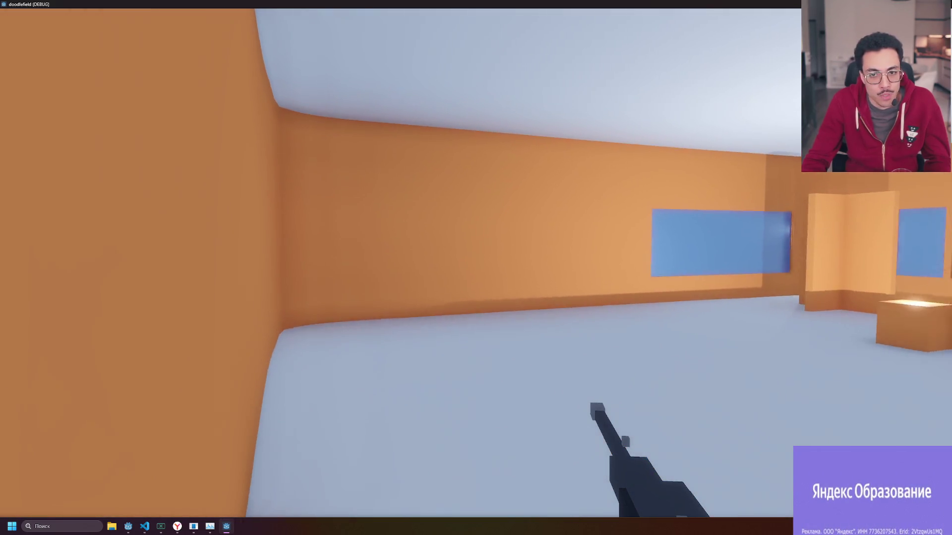
pyautogui.press('w')
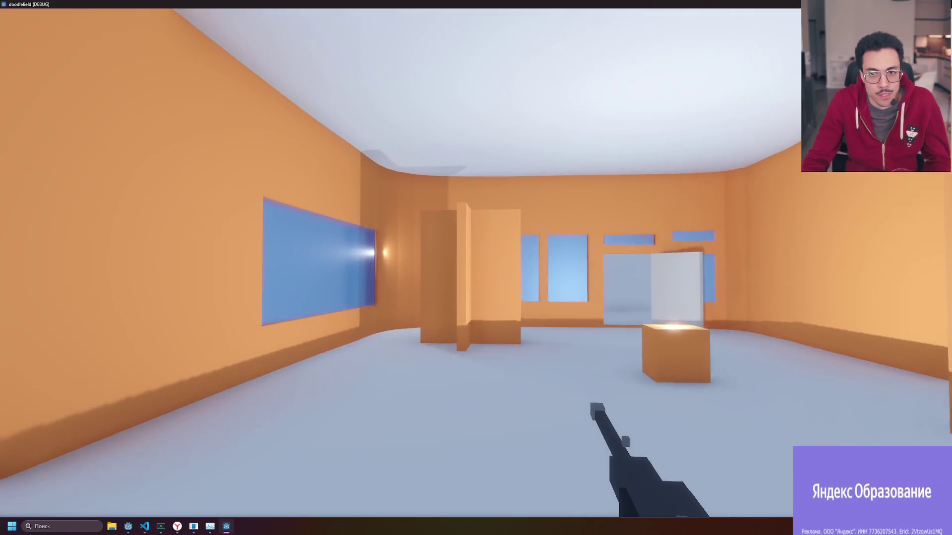
pyautogui.press('w')
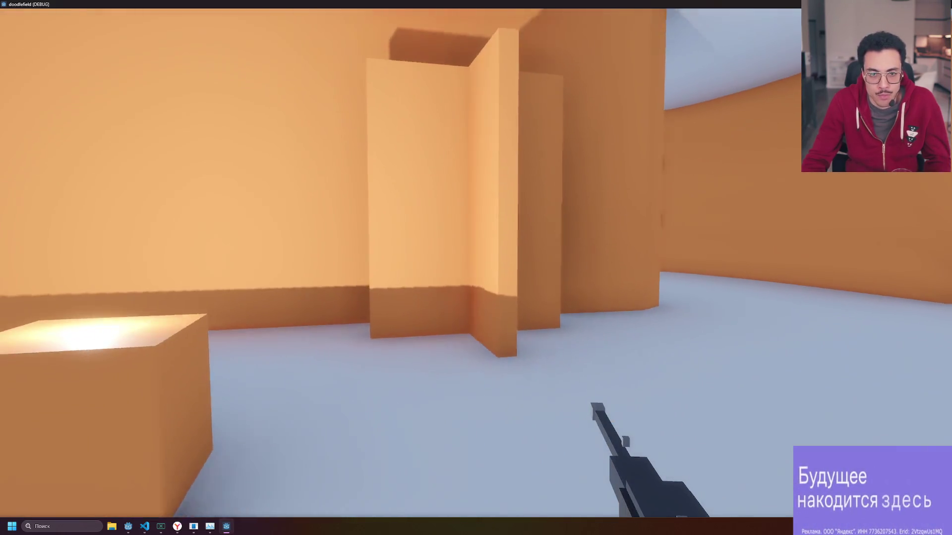
pyautogui.press('w')
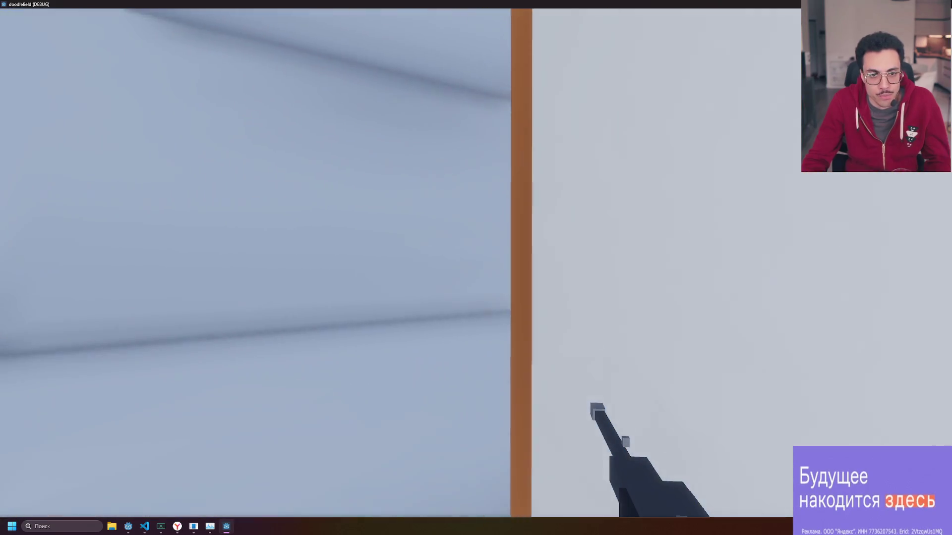
pyautogui.press('w')
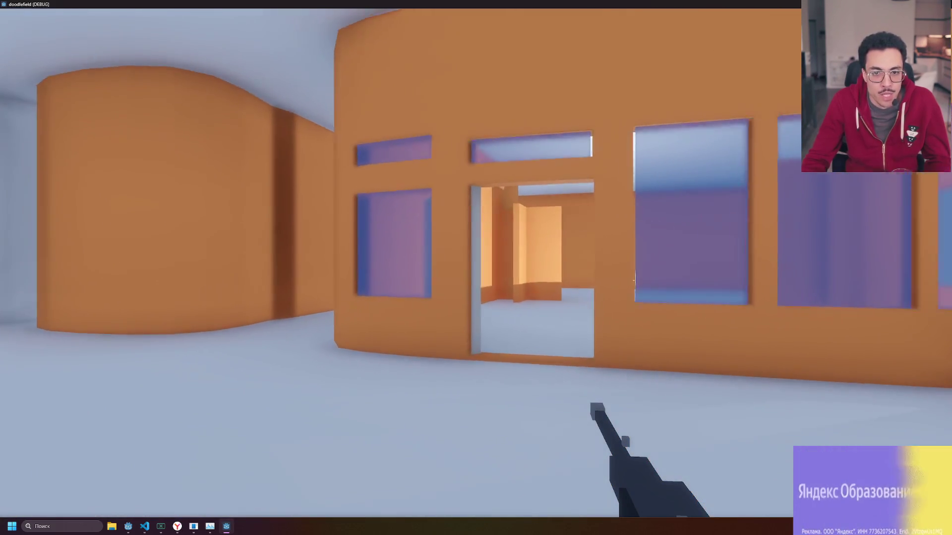
pyautogui.press('w')
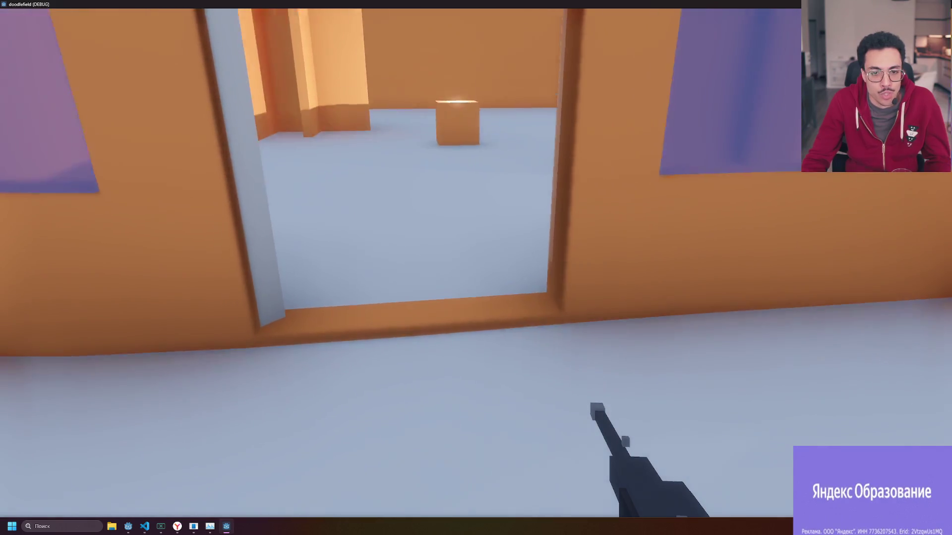
pyautogui.press('w')
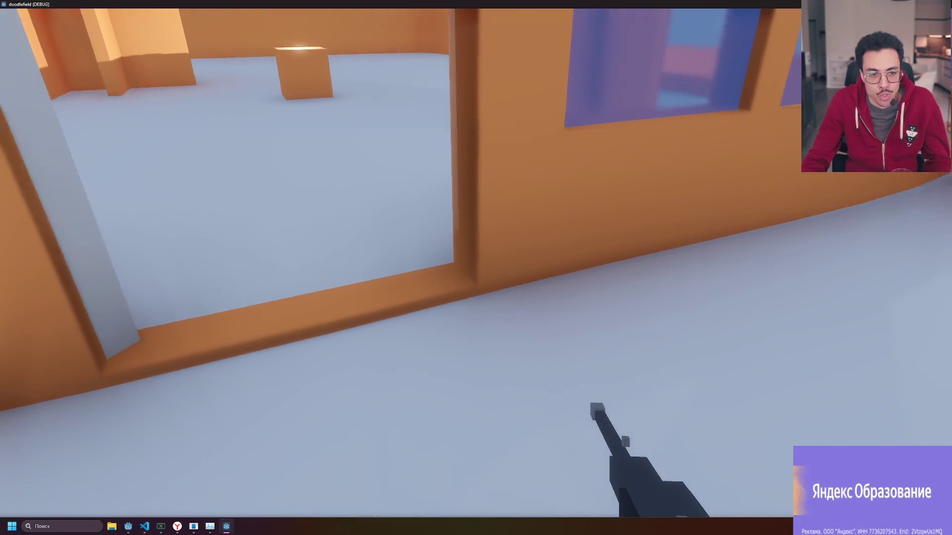
pyautogui.press('w')
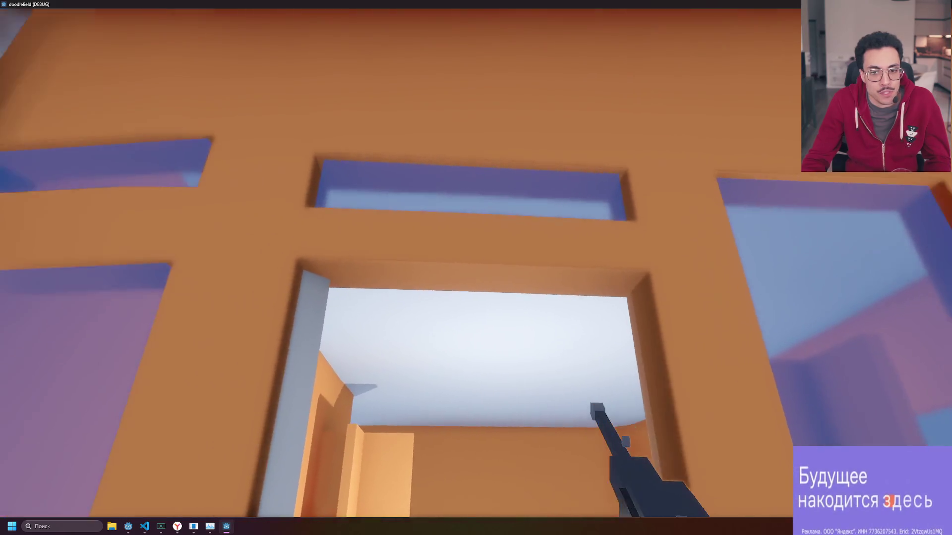
pyautogui.press('w')
pyautogui.press('w')
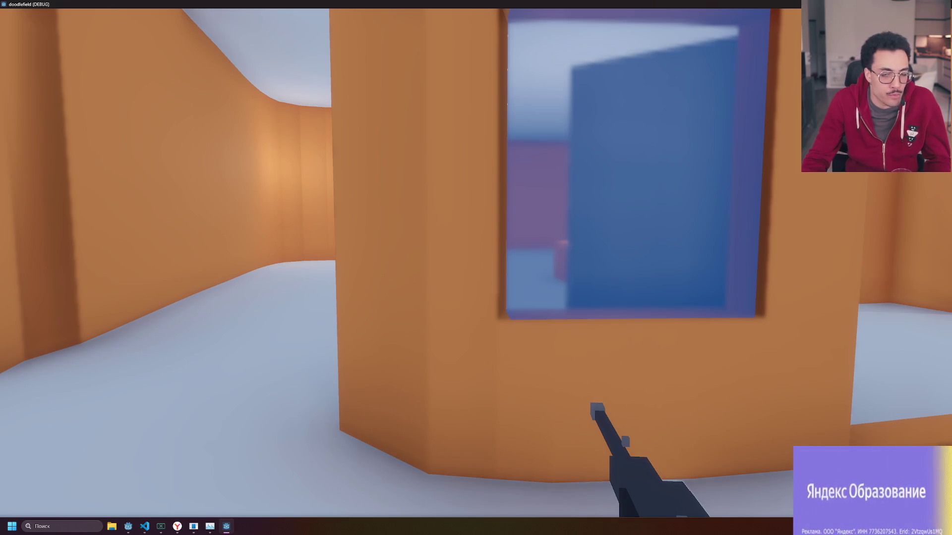
# Walk along the orange corridor and building, firing shots at the walls.
pyautogui.press('s')
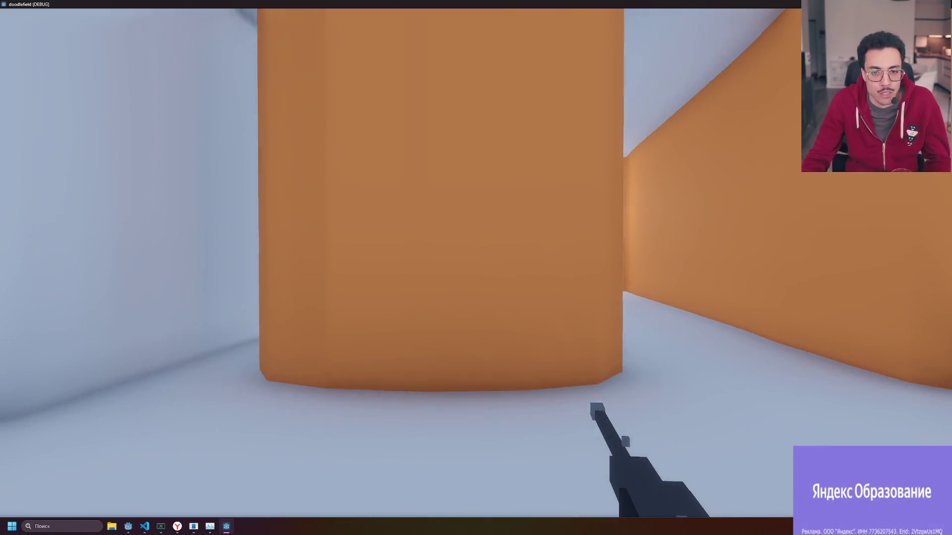
pyautogui.press('w')
pyautogui.click(476, 268)
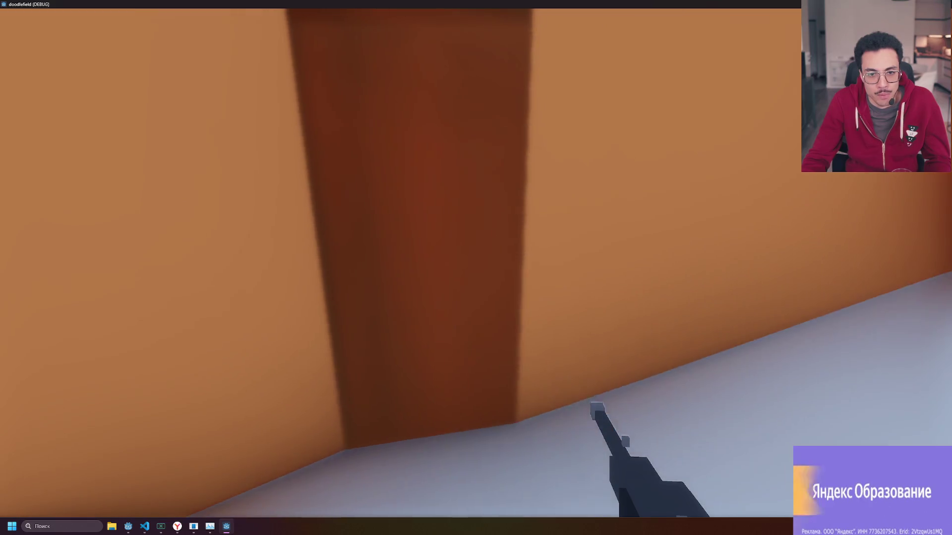
pyautogui.press('w')
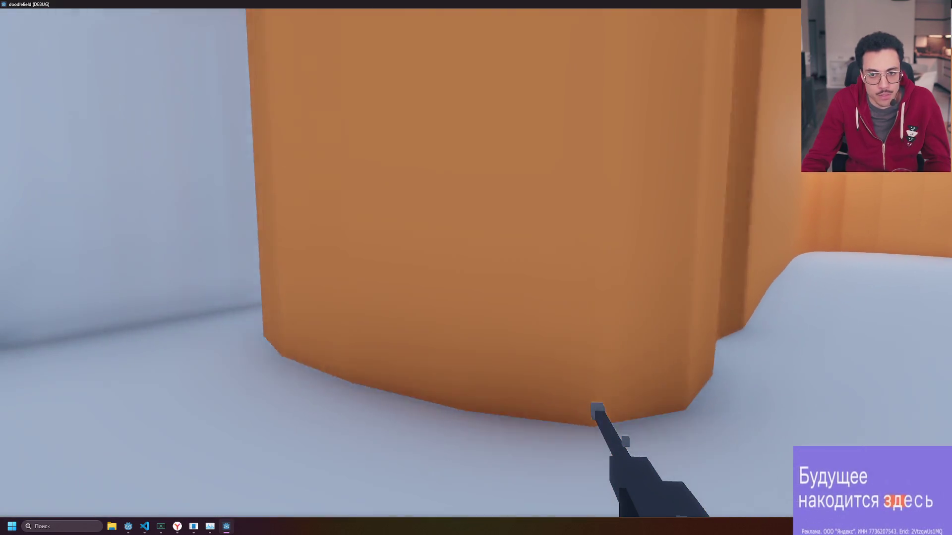
pyautogui.press('w')
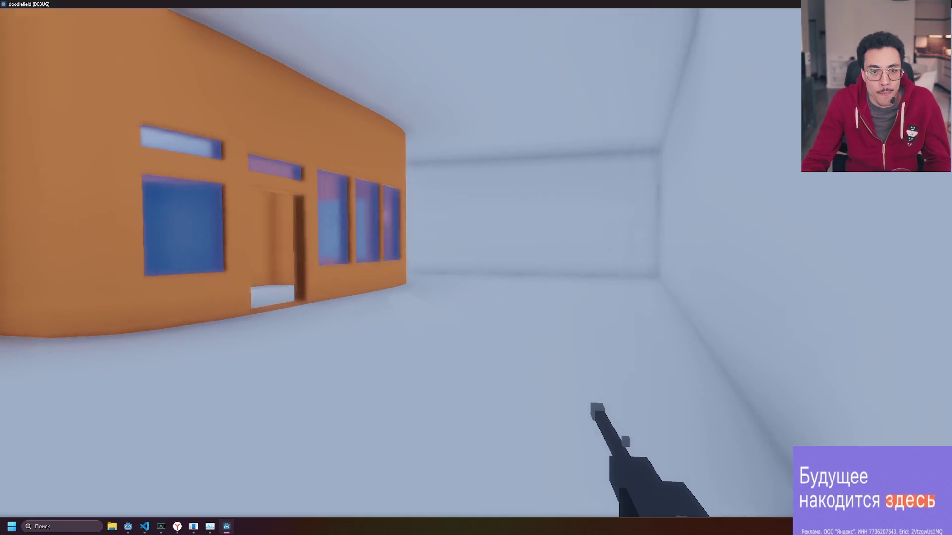
pyautogui.press('w')
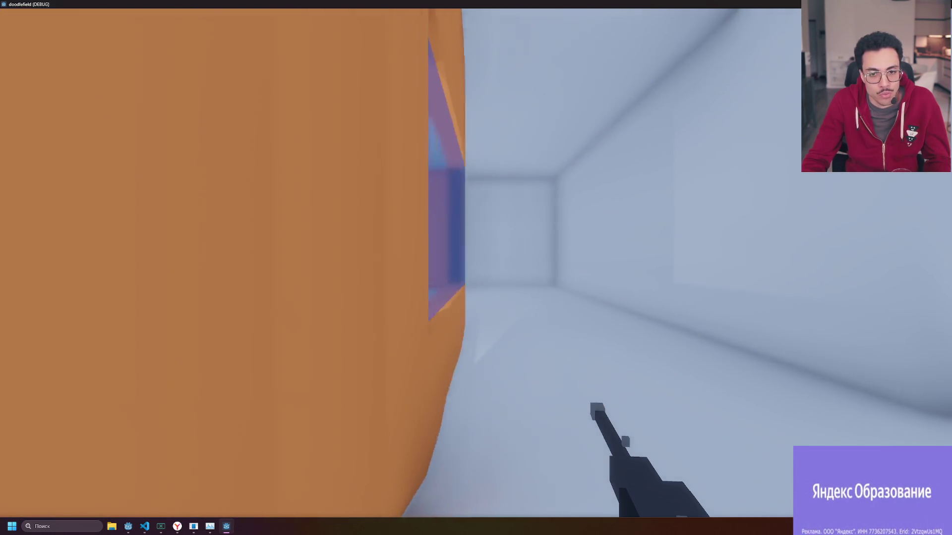
pyautogui.click(476, 267)
pyautogui.press('w')
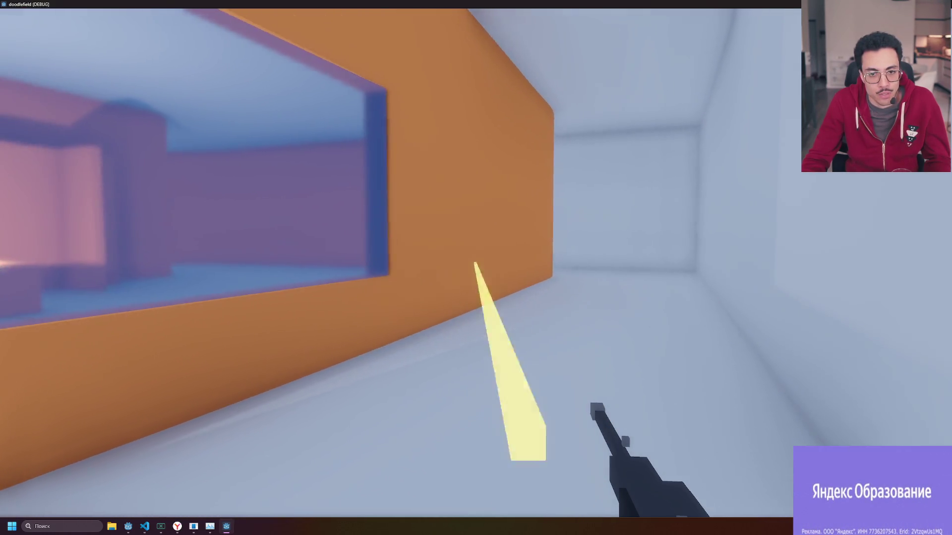
pyautogui.press('w')
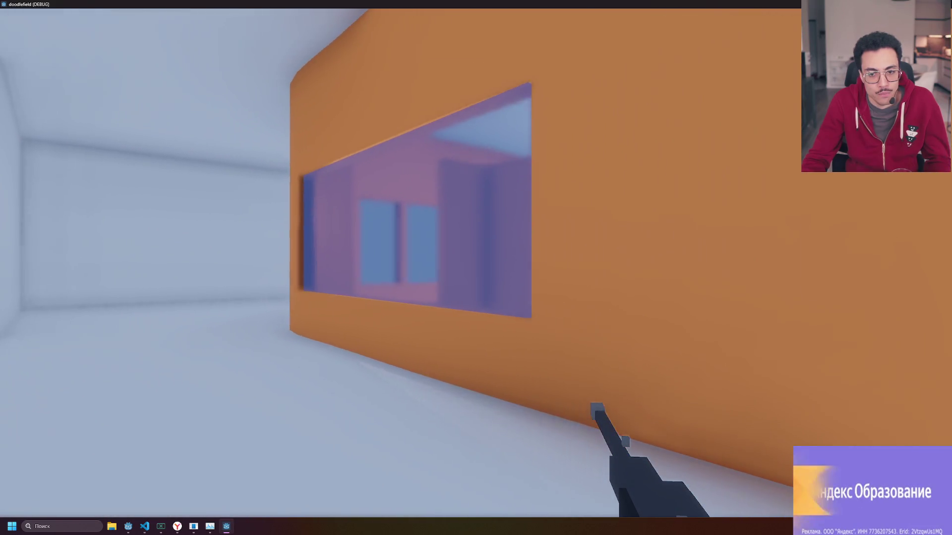
pyautogui.press('w')
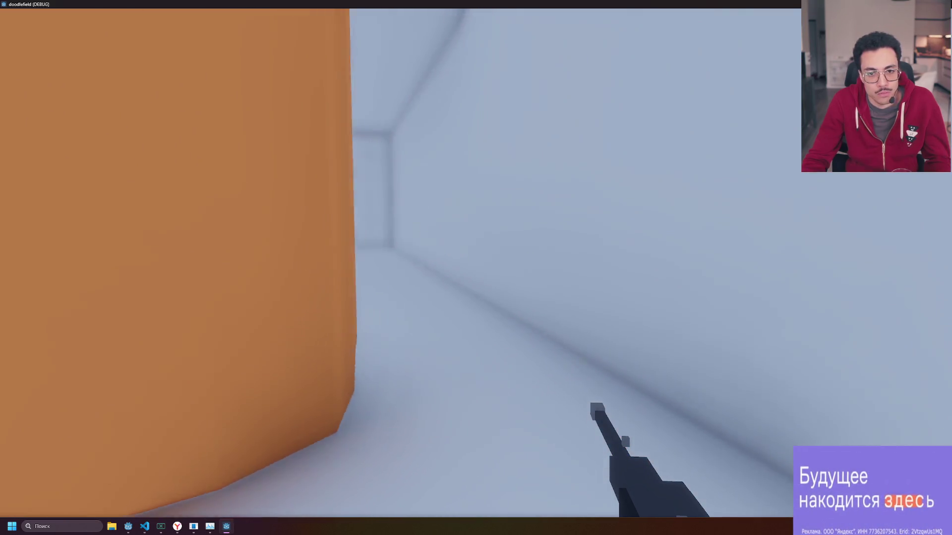
pyautogui.press('w')
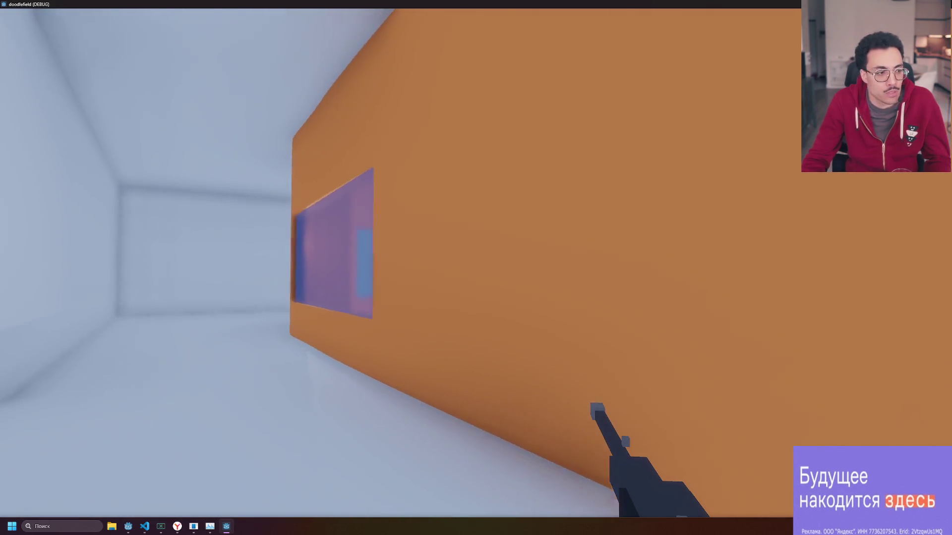
pyautogui.press('w')
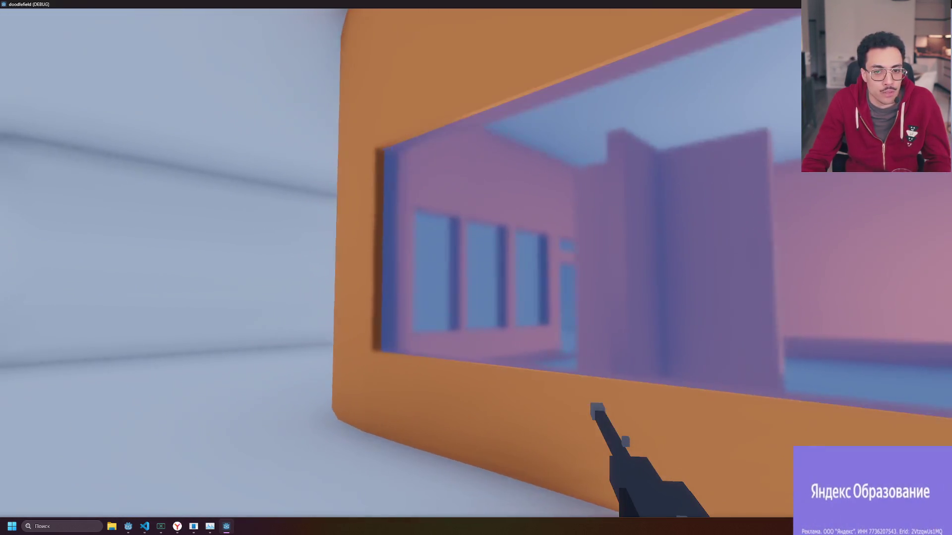
# Walk through the doorway, circle the building, then return to the Godot editor.
pyautogui.press('s')
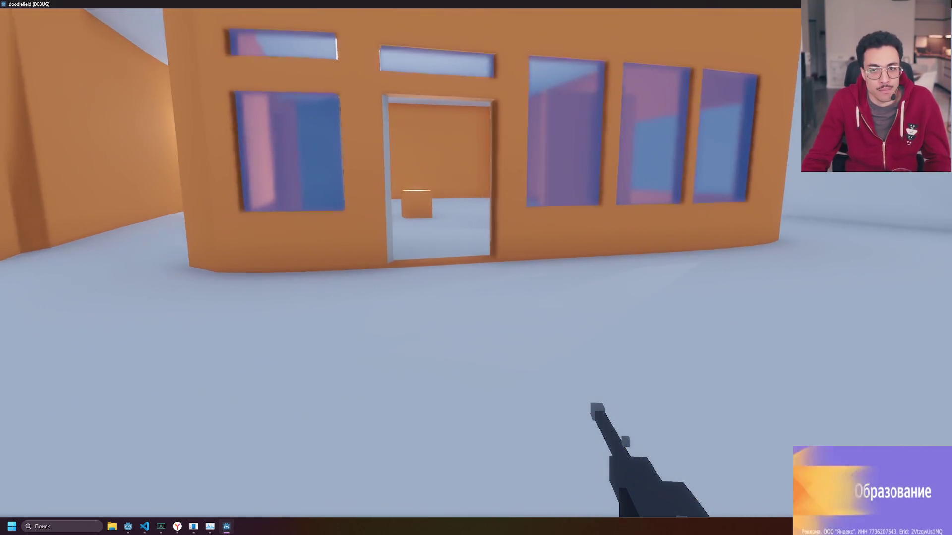
pyautogui.press('w')
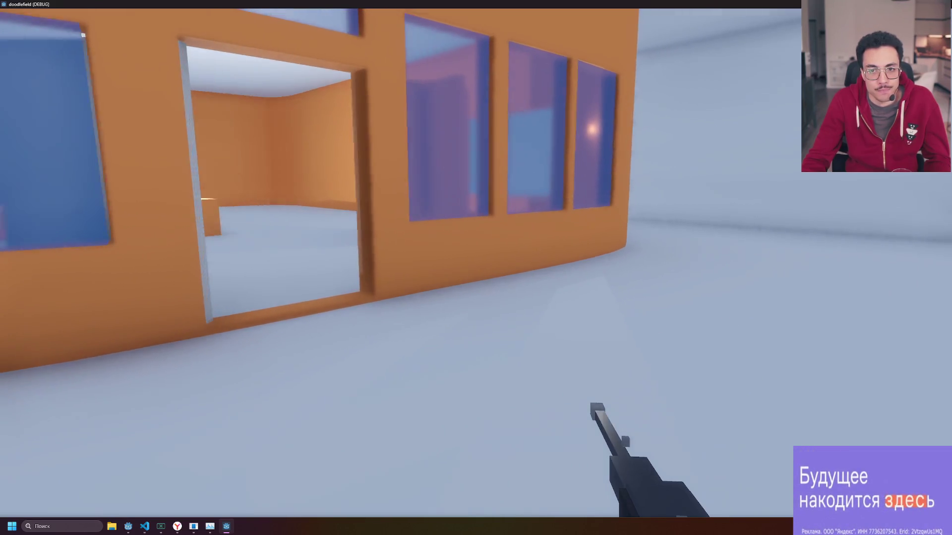
pyautogui.press('w')
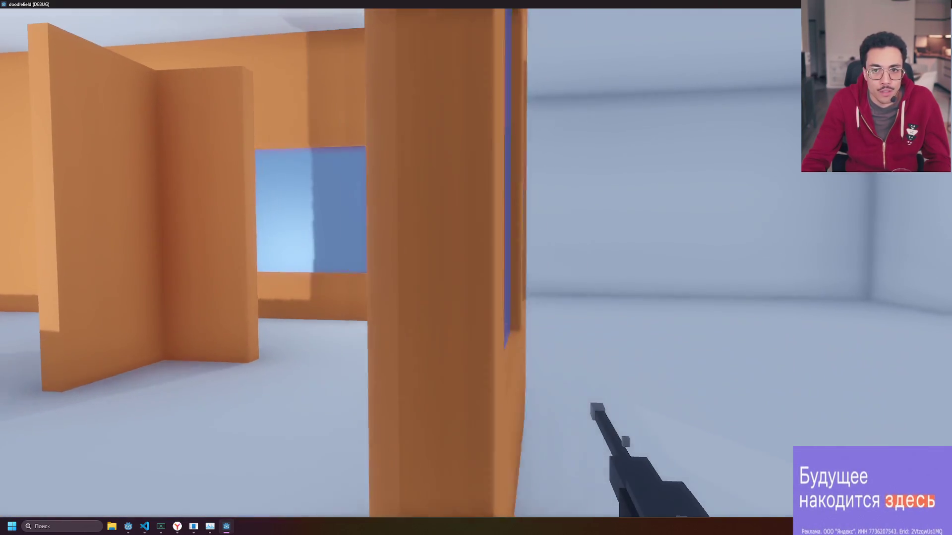
pyautogui.press('s')
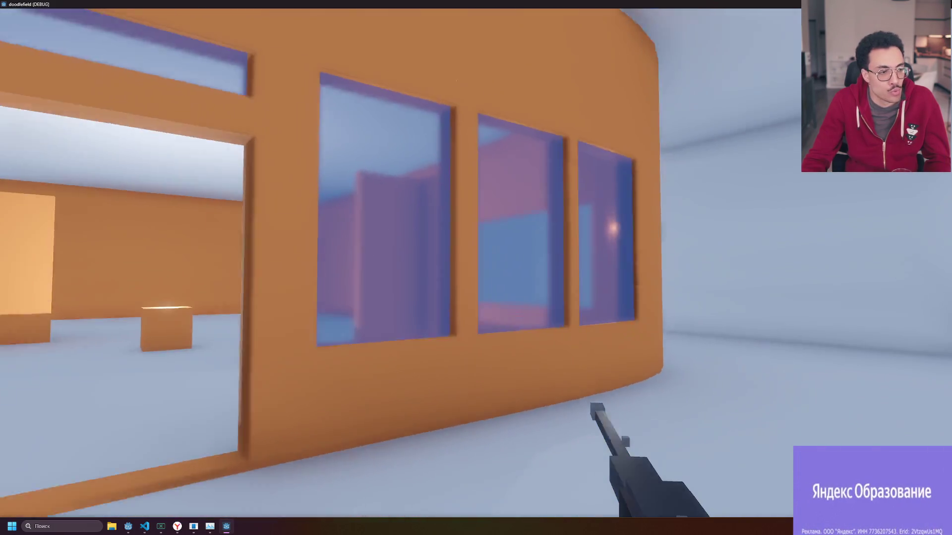
pyautogui.press('d')
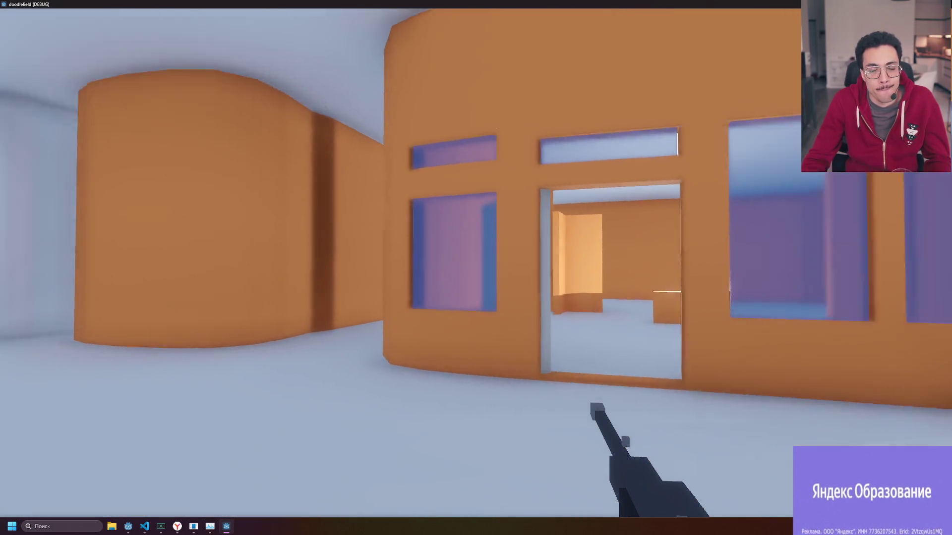
pyautogui.press('s')
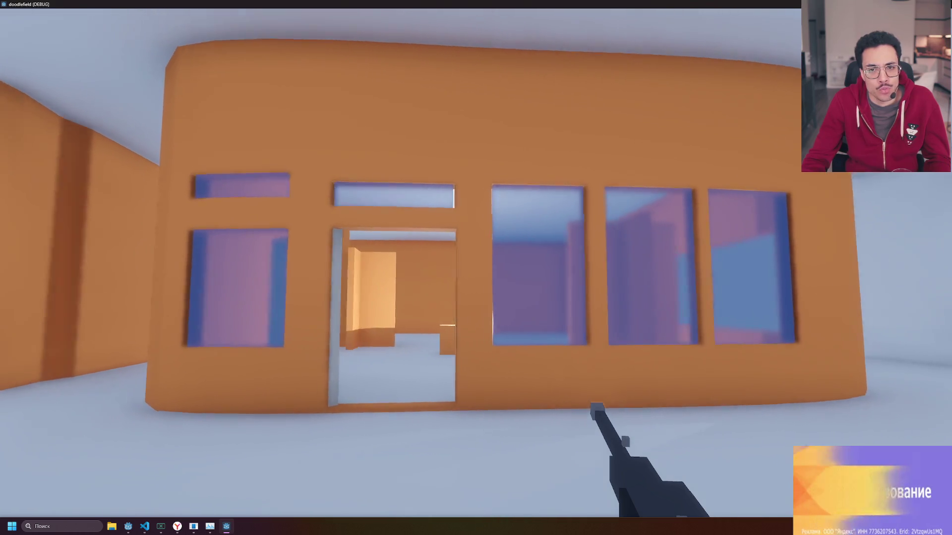
pyautogui.press('w')
pyautogui.press('s')
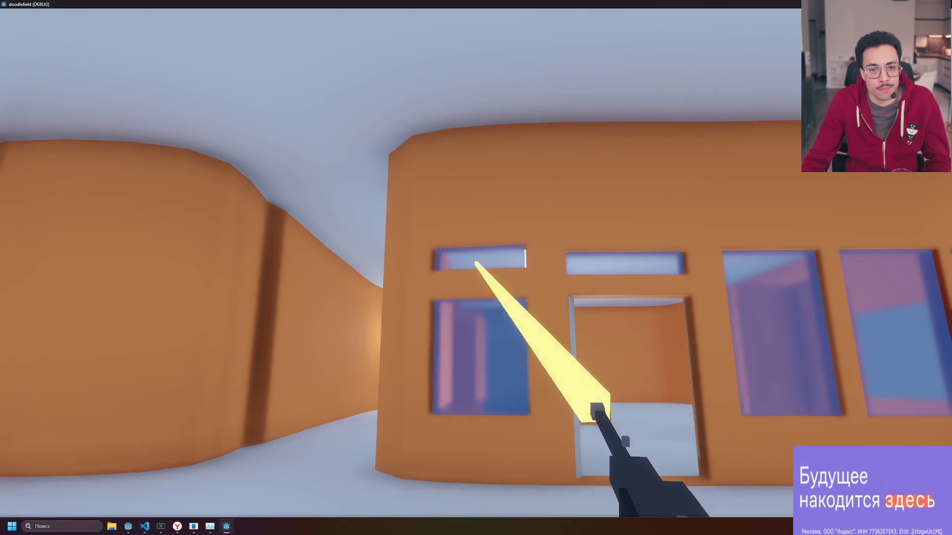
pyautogui.hotkey('alt', 'Tab')
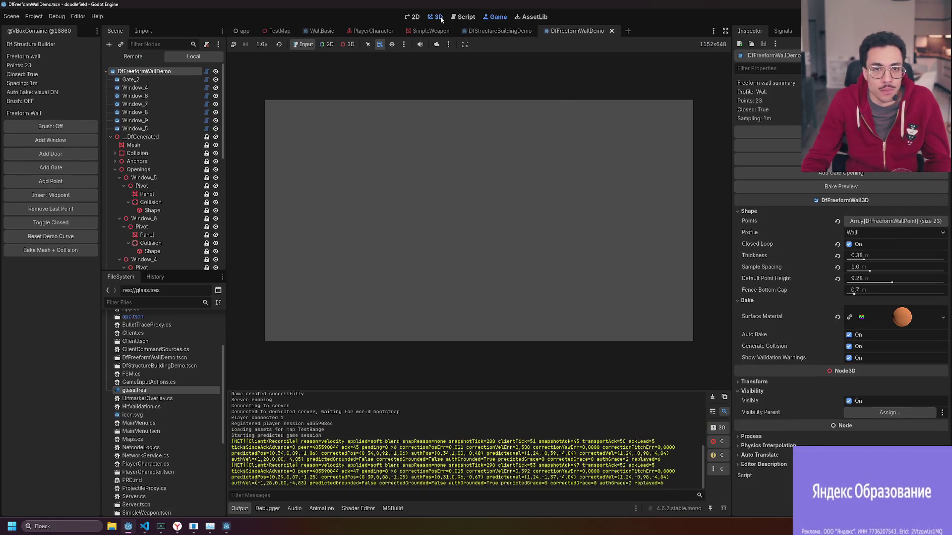
# View the wall from the rear in 3D and select Window_5, undoing a trial move.
pyautogui.click(438, 17)
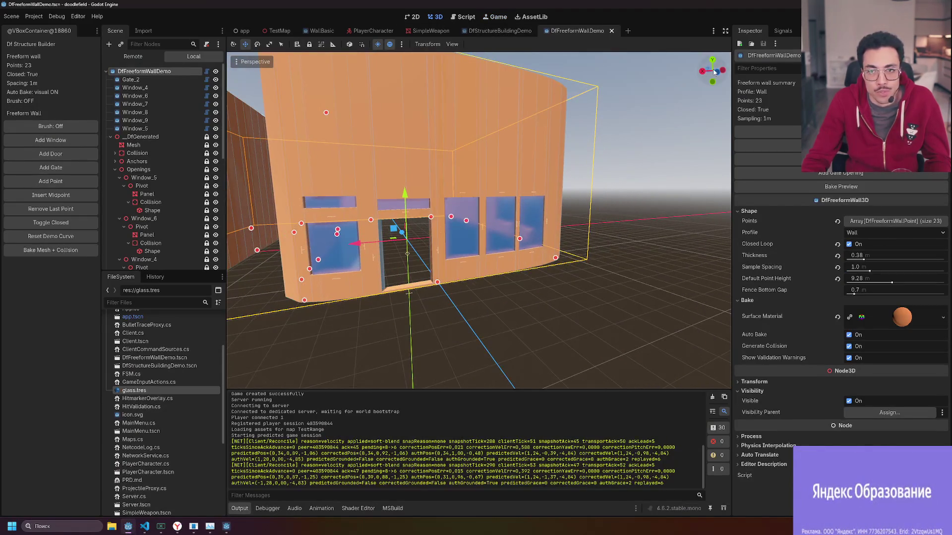
pyautogui.click(713, 72)
pyautogui.scroll(10, 357, 188)
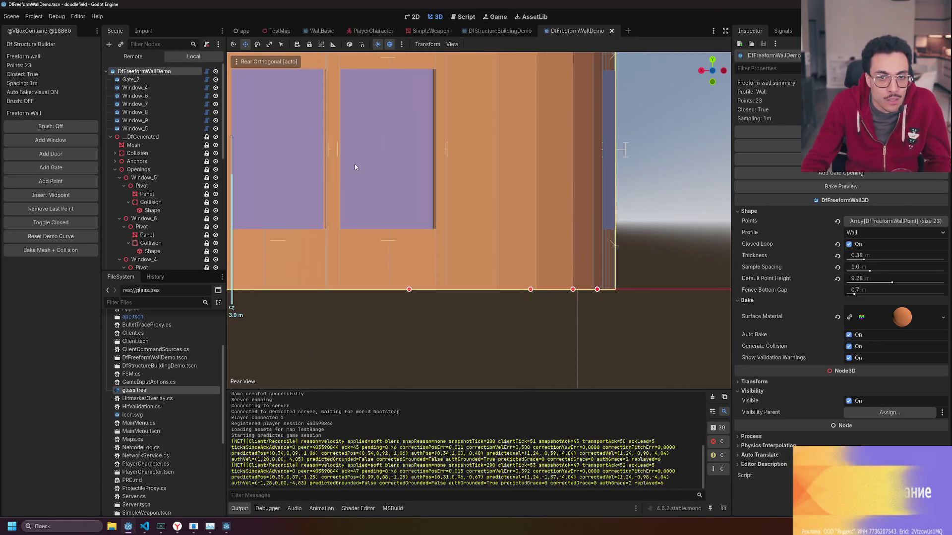
pyautogui.scroll(-1, 465, 215)
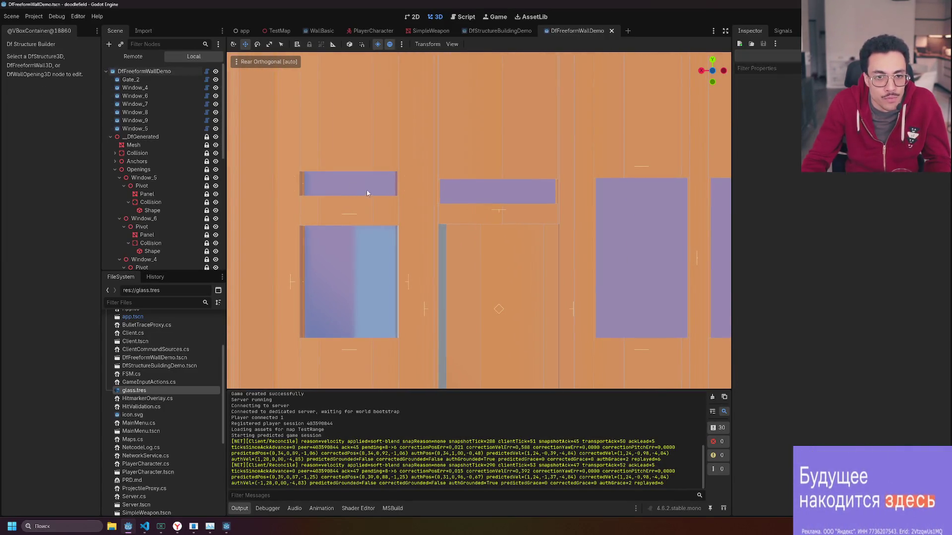
pyautogui.click(350, 185)
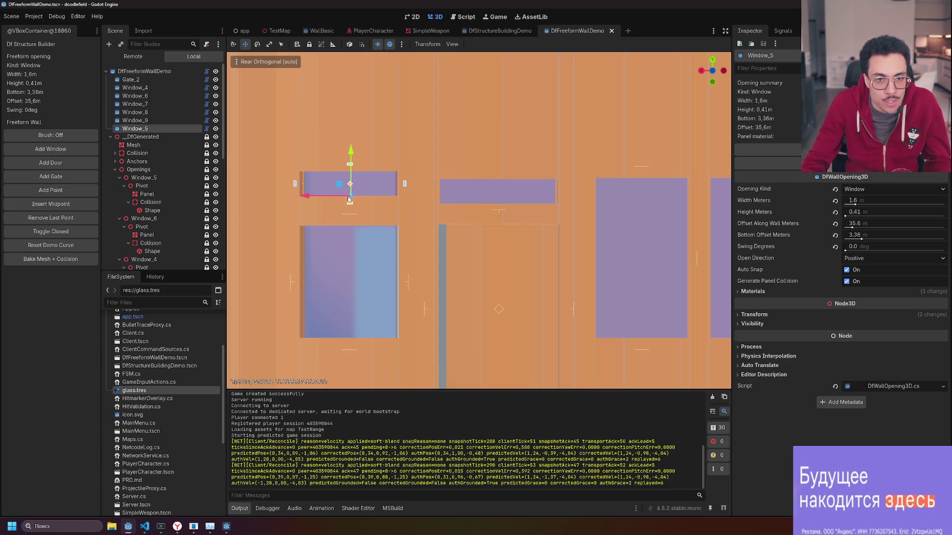
pyautogui.click(349, 198)
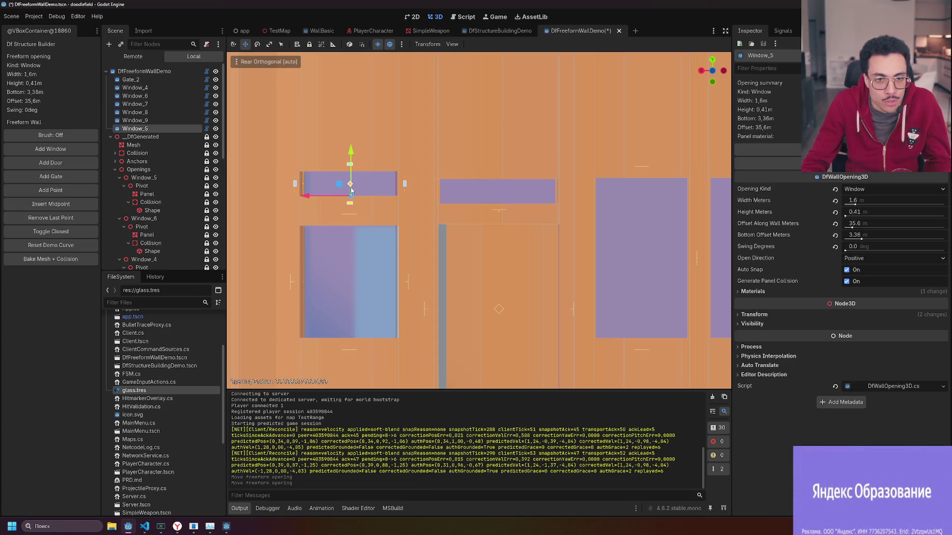
pyautogui.click(350, 183)
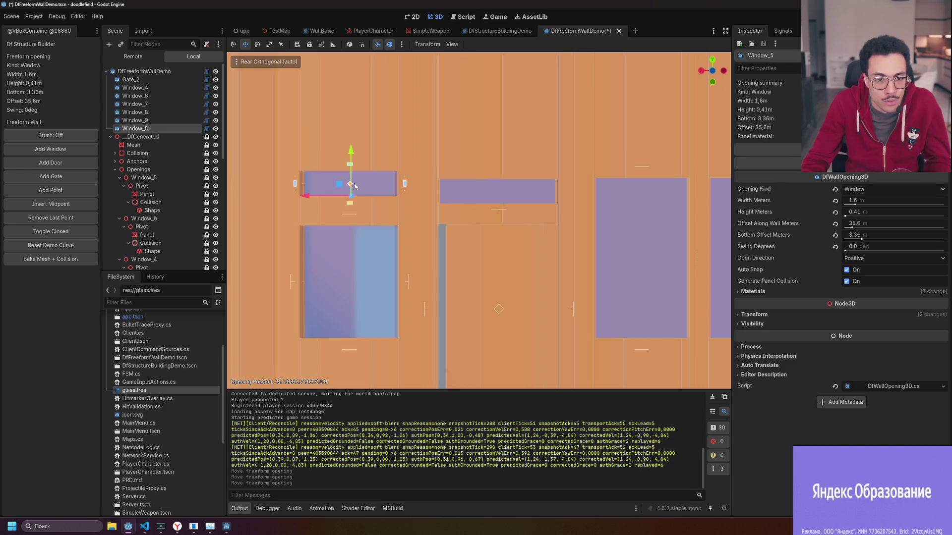
pyautogui.click(340, 184)
pyautogui.moveTo(350, 184); pyautogui.dragTo(350, 186)
pyautogui.hotkey('ctrl', 'z')
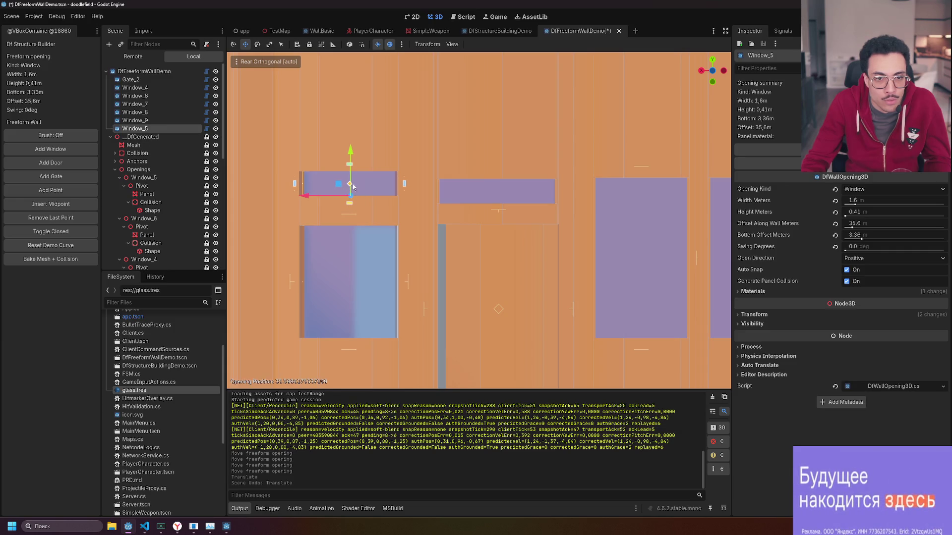
pyautogui.click(345, 188)
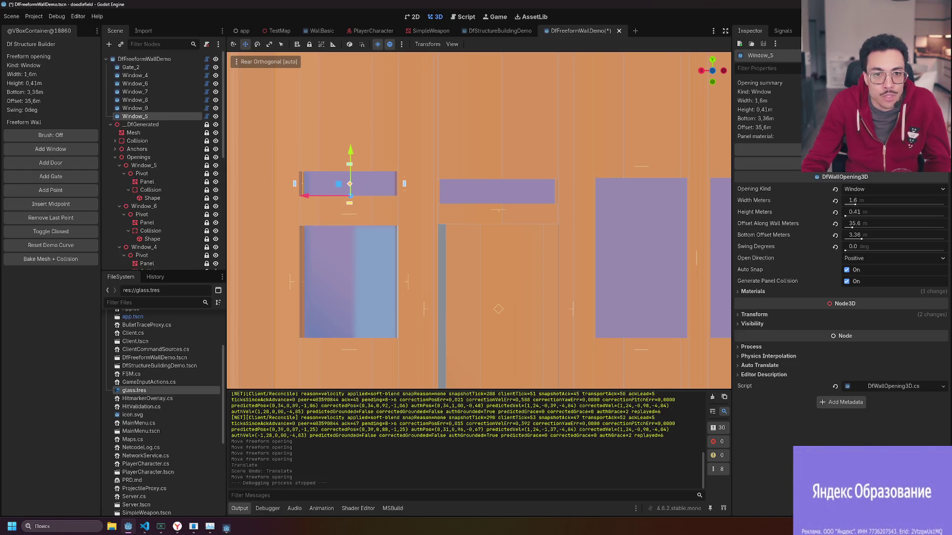
pyautogui.click(349, 193)
pyautogui.click(351, 183)
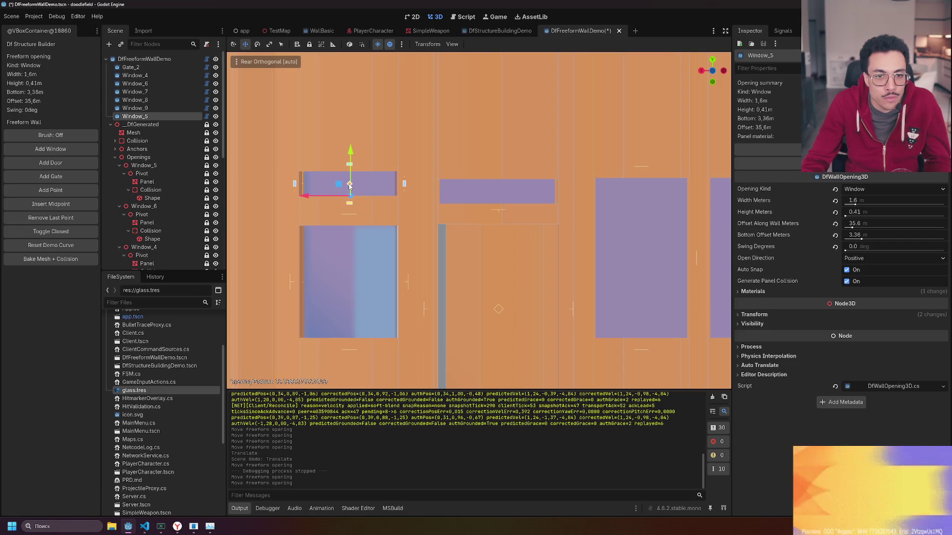
# Drag Window_5's bottom edge until its bottom offset reads about 3.23 m.
pyautogui.moveTo(426, 182); pyautogui.dragTo(574, 193)
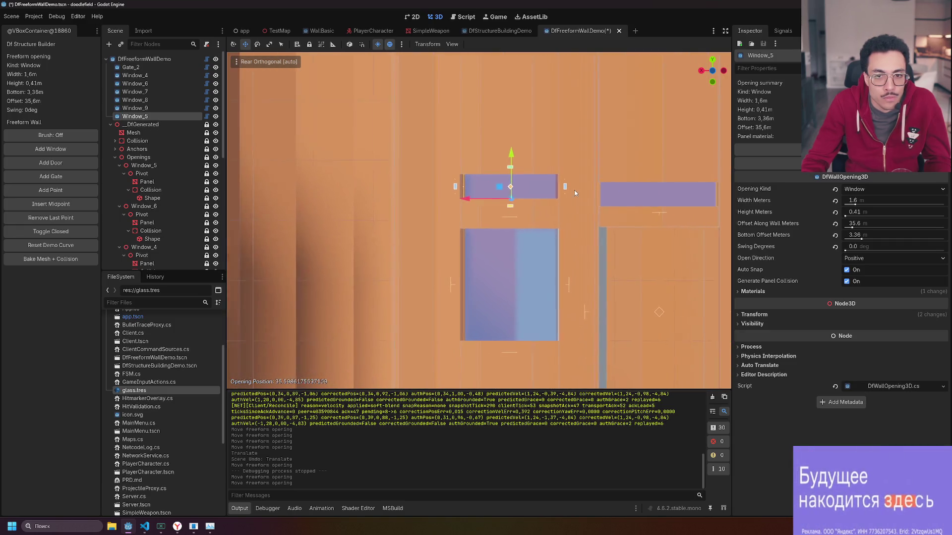
pyautogui.click(508, 198)
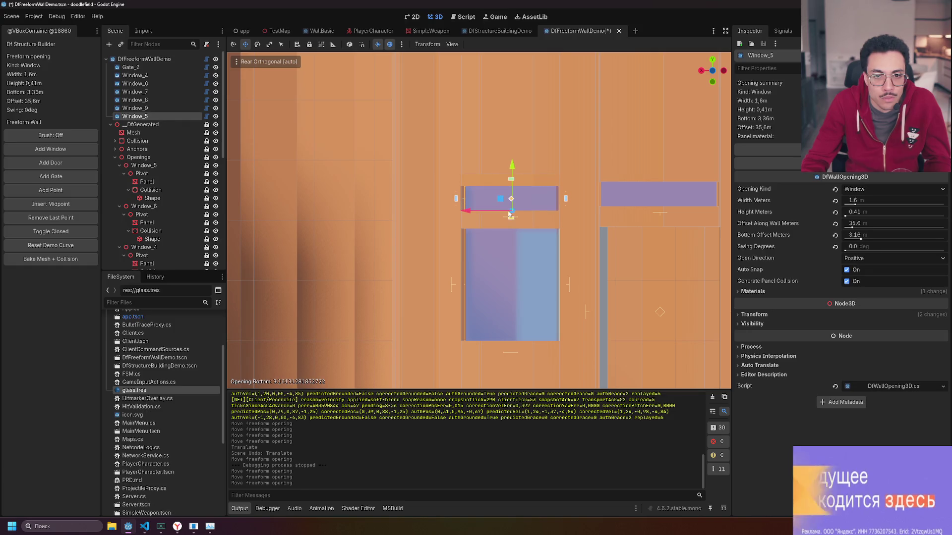
pyautogui.moveTo(509, 213); pyautogui.dragTo(510, 212)
pyautogui.click(510, 212)
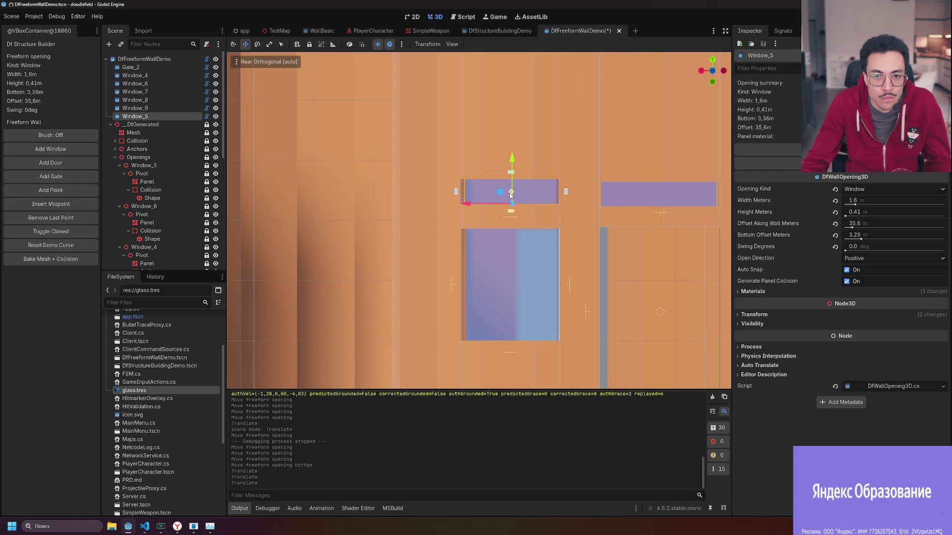
pyautogui.moveTo(508, 212); pyautogui.dragTo(510, 211)
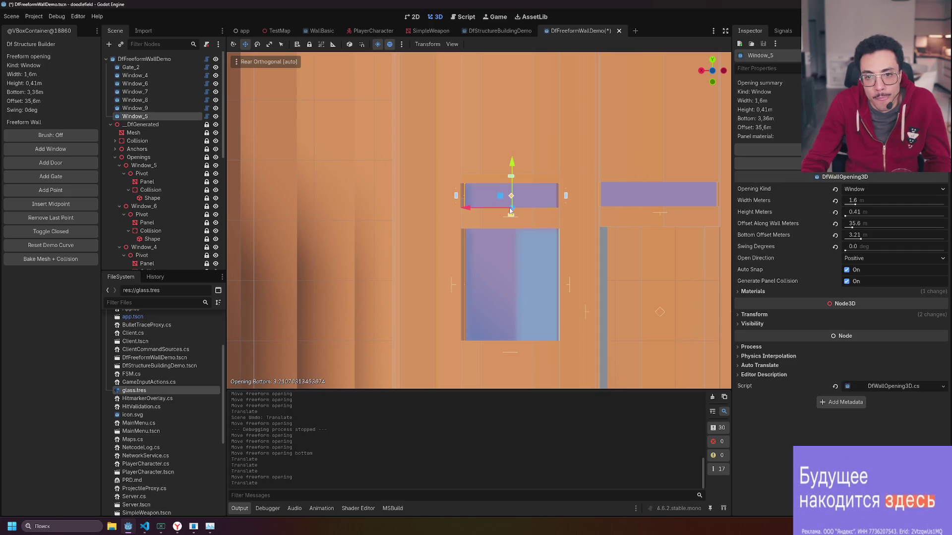
# Check Window_5 from front and rear, then orbit into perspective and frame it.
pyautogui.click(712, 71)
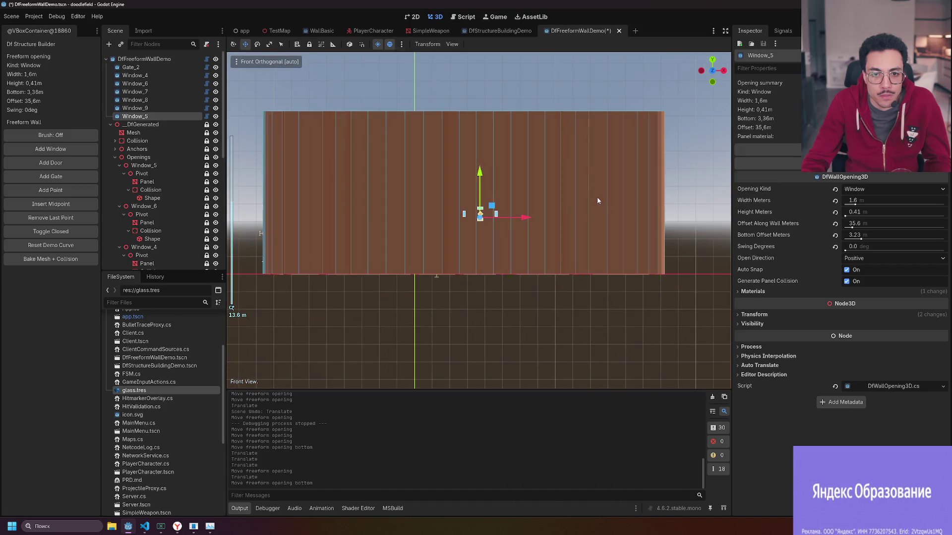
pyautogui.click(712, 72)
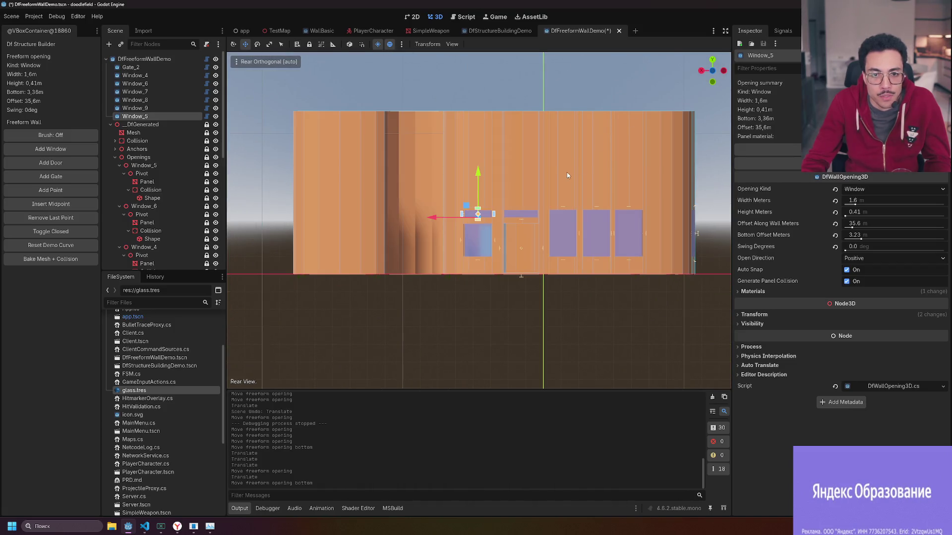
pyautogui.moveTo(572, 172); pyautogui.dragTo(483, 178)
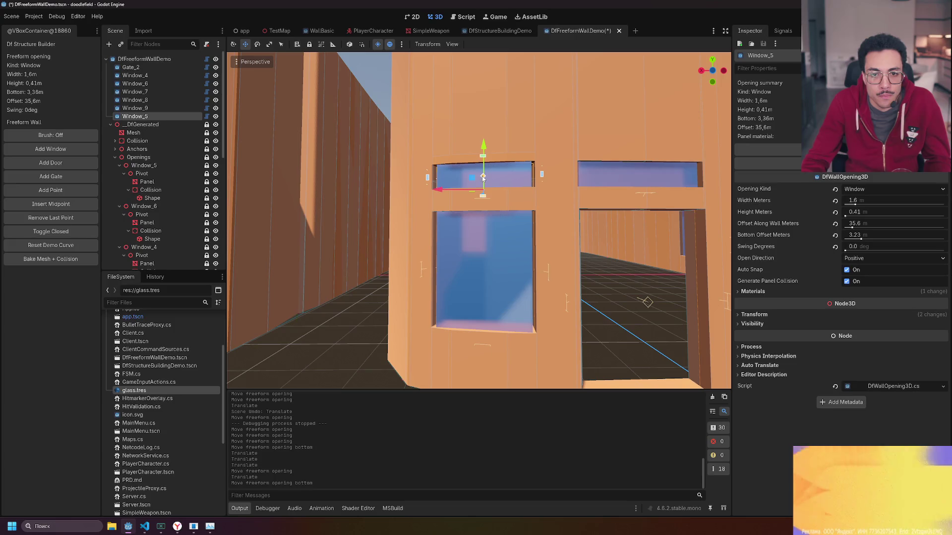
pyautogui.click(483, 178)
pyautogui.scroll(-3, 479, 177)
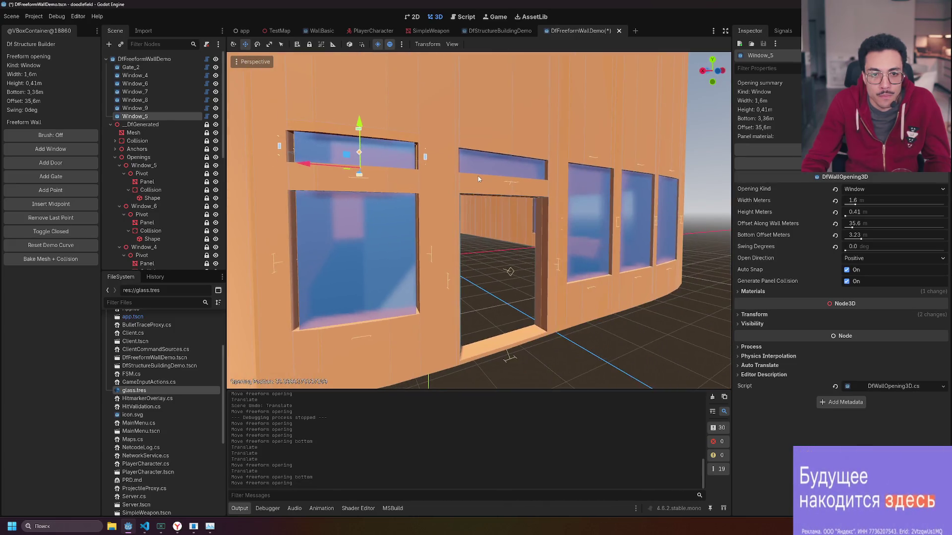
pyautogui.press('f')
pyautogui.click(502, 156)
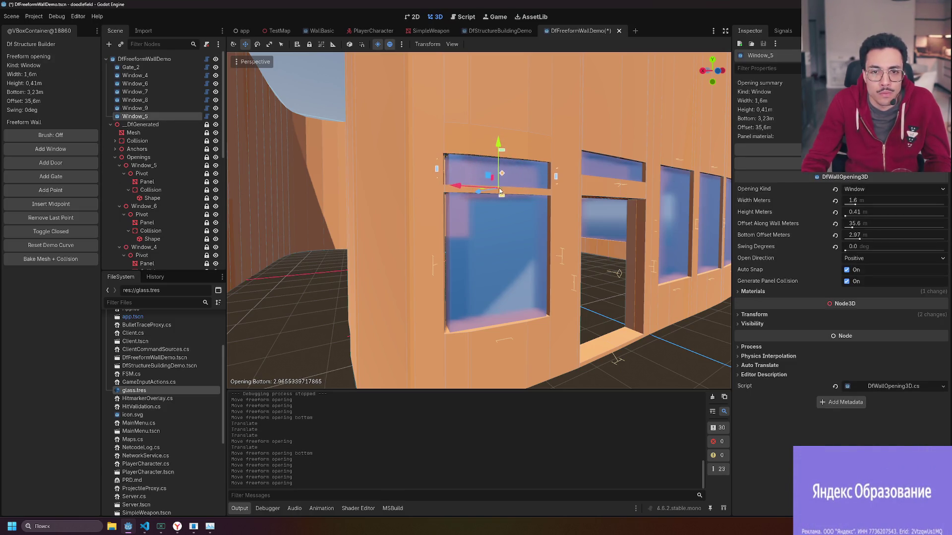
# Settle Window_5 at a 3.24 m bottom offset with 0.41 m height, then open Task Manager.
pyautogui.moveTo(502, 172); pyautogui.dragTo(502, 174)
pyautogui.moveTo(502, 120)
pyautogui.mouseDown()
pyautogui.moveTo(508, 101)
pyautogui.moveTo(502, 118)
pyautogui.mouseUp()
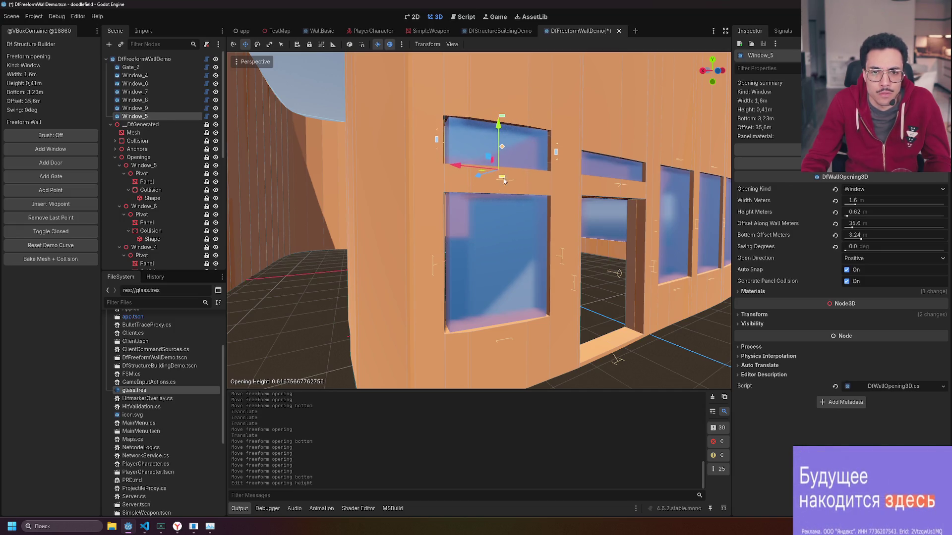
pyautogui.moveTo(504, 172); pyautogui.dragTo(507, 161)
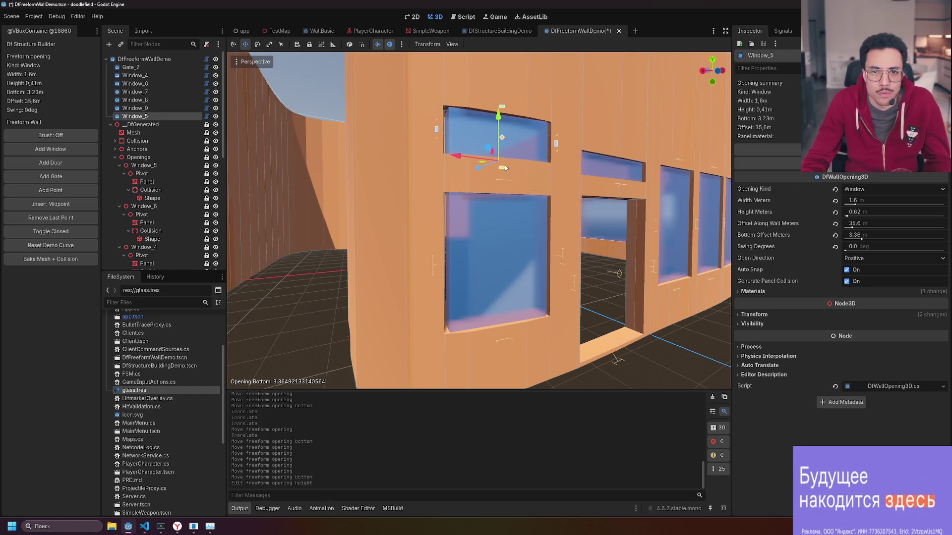
pyautogui.click(494, 136)
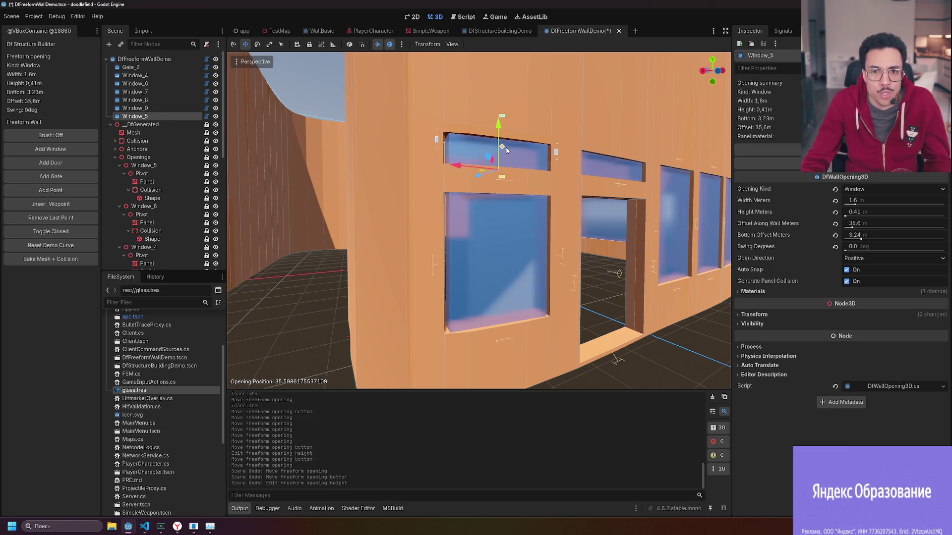
pyautogui.scroll(3, 587, 252)
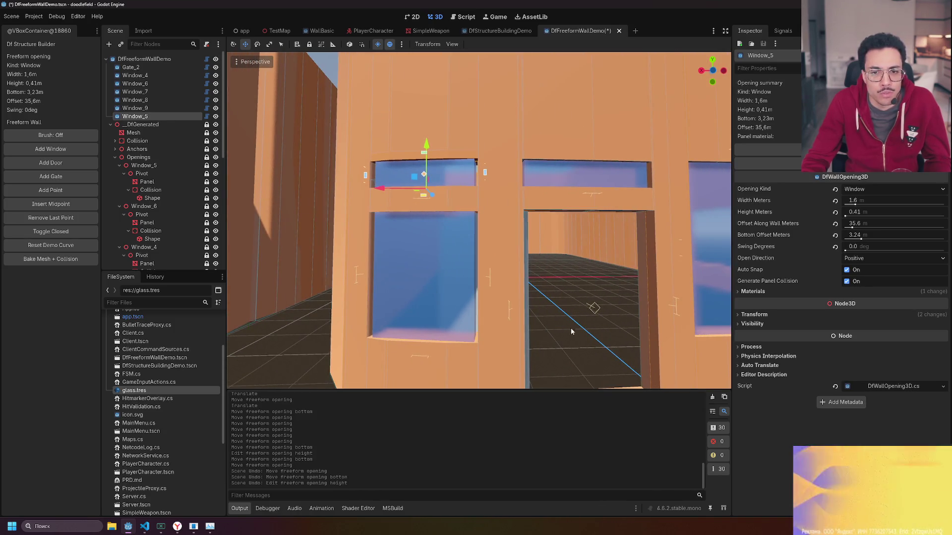
pyautogui.click(475, 288)
pyautogui.click(436, 172)
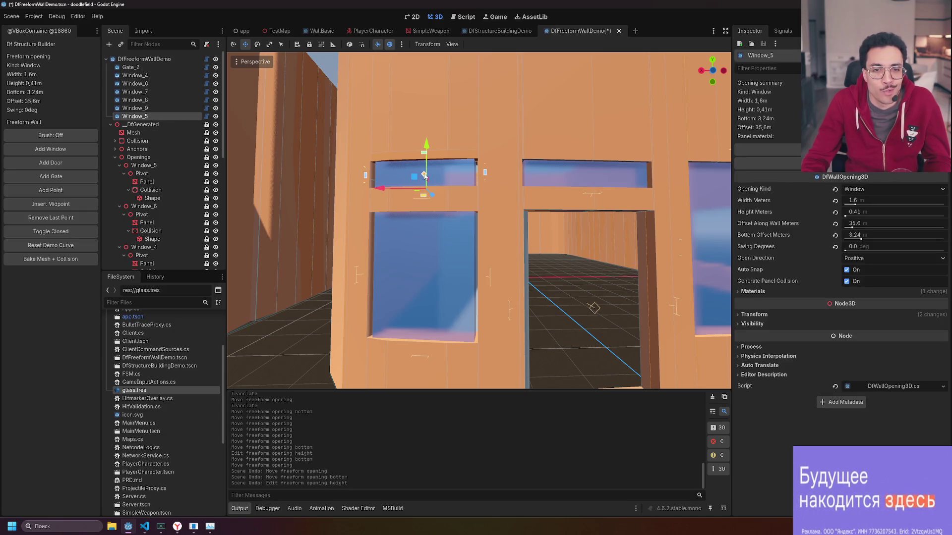
pyautogui.moveTo(424, 198); pyautogui.dragTo(425, 187)
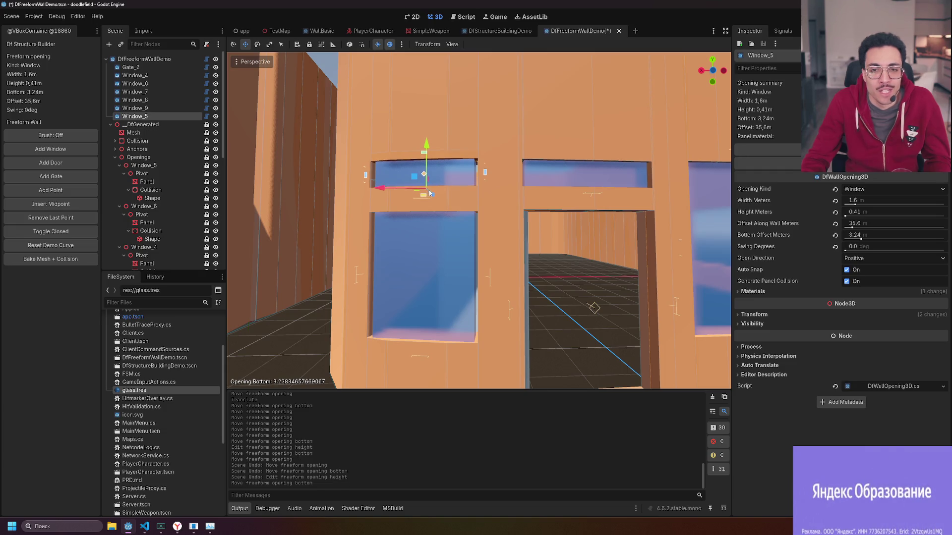
pyautogui.click(209, 527)
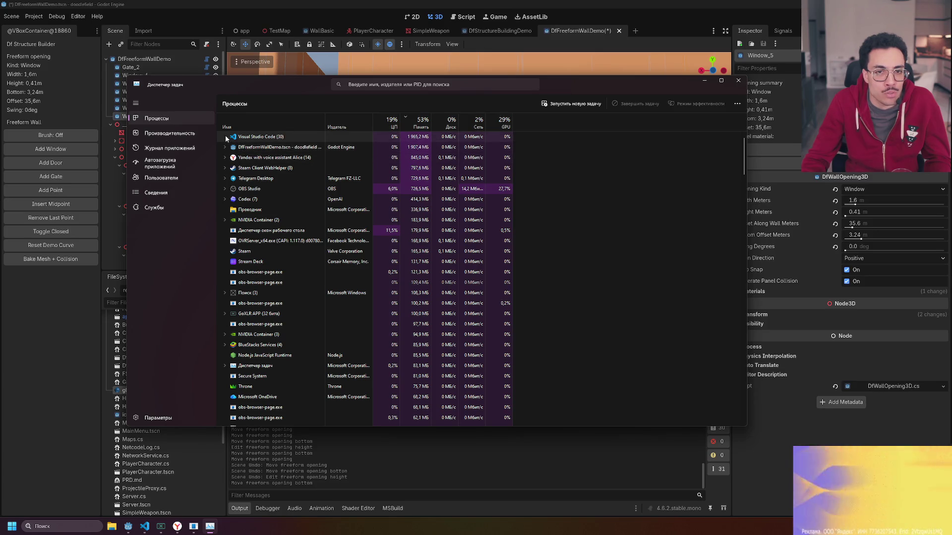
pyautogui.doubleClick(248, 138)
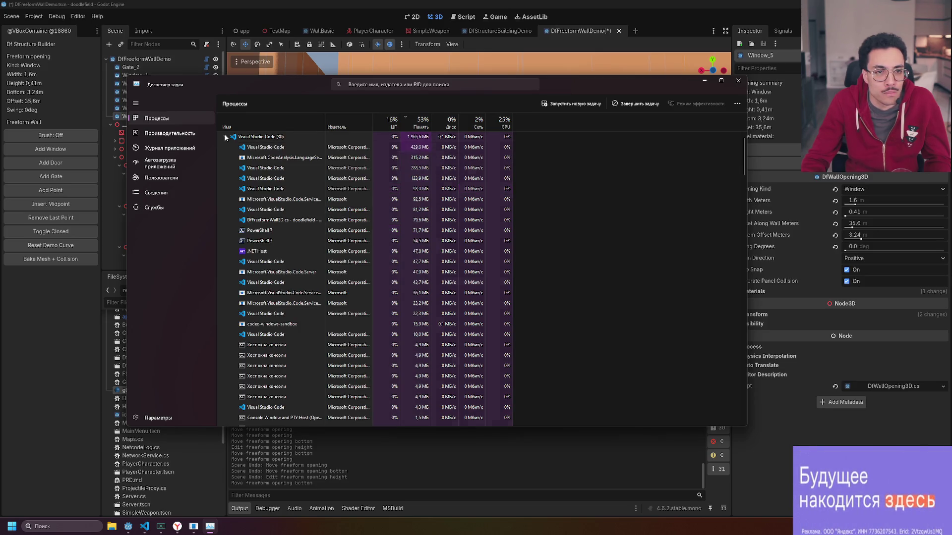
pyautogui.click(226, 137)
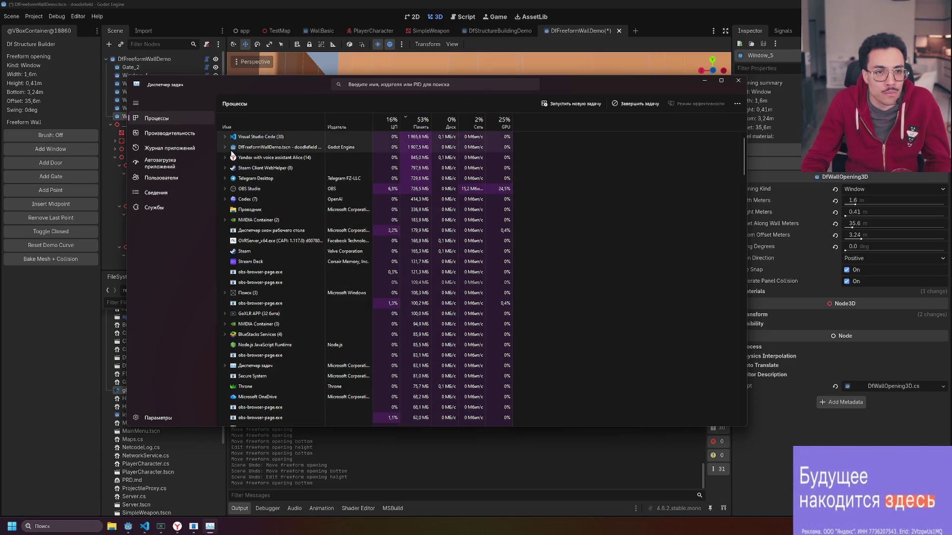
pyautogui.click(224, 147)
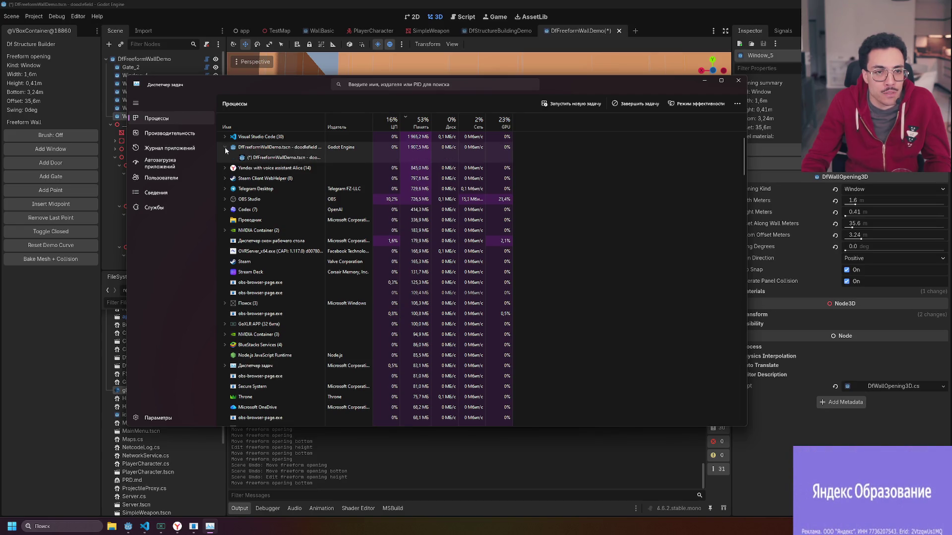
pyautogui.click(704, 81)
# Reselect Window_5 and nudge its bottom offset to about 3.23 m.
pyautogui.click(581, 325)
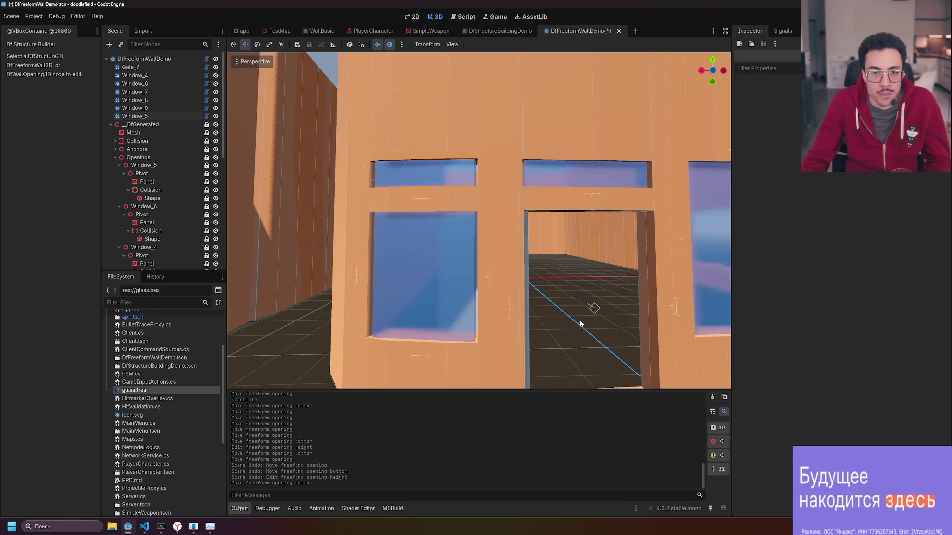
pyautogui.press('a')
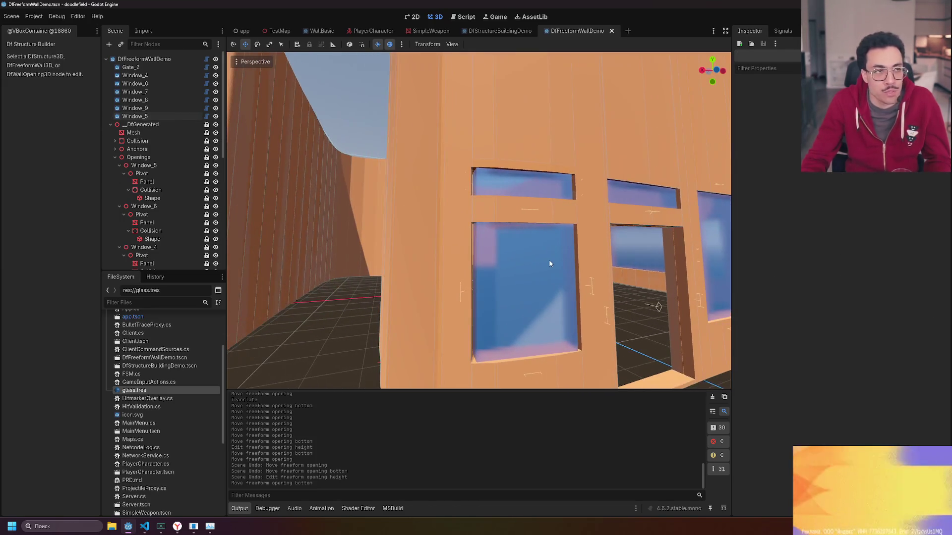
pyautogui.press('d')
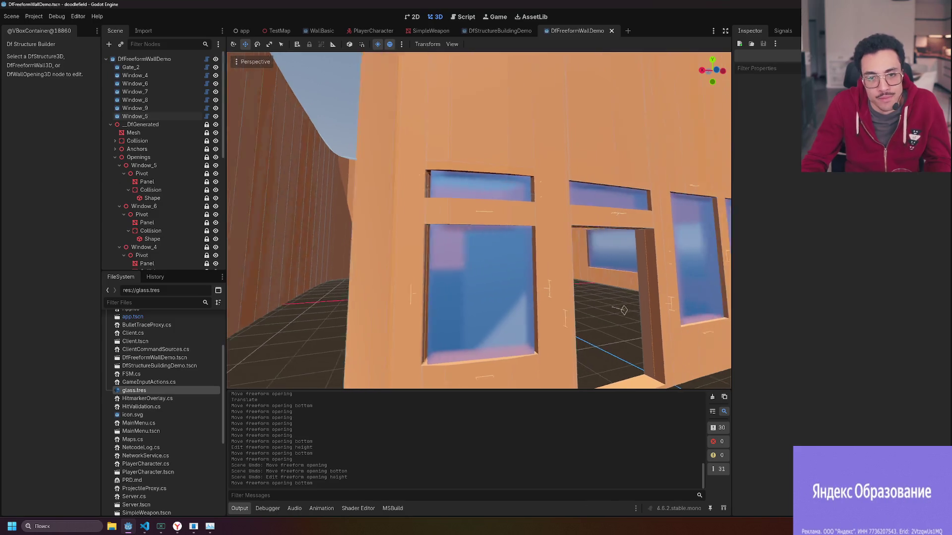
pyautogui.click(427, 185)
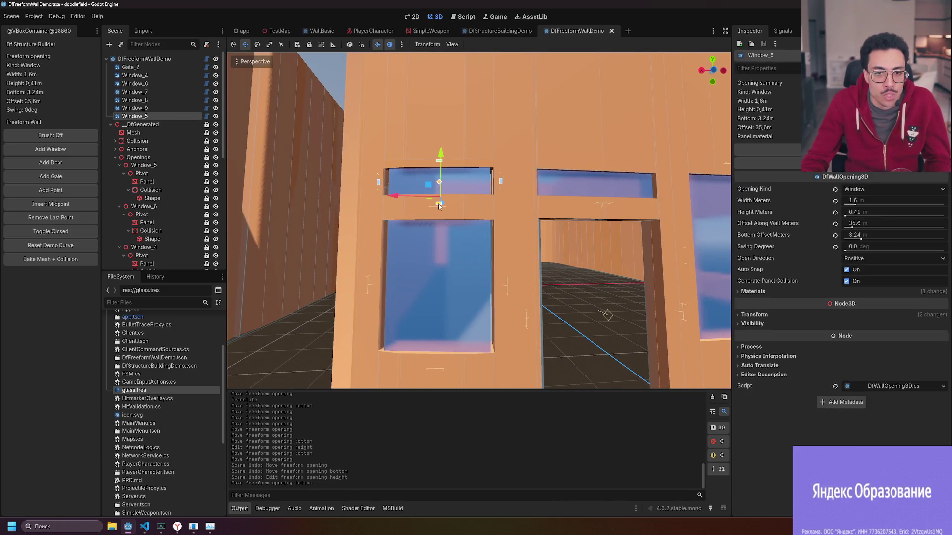
pyautogui.moveTo(439, 201); pyautogui.dragTo(440, 200)
# Save the DfFreeformWallDemo scene and build and run the project.
pyautogui.click(603, 290)
pyautogui.scroll(-6, 599, 315)
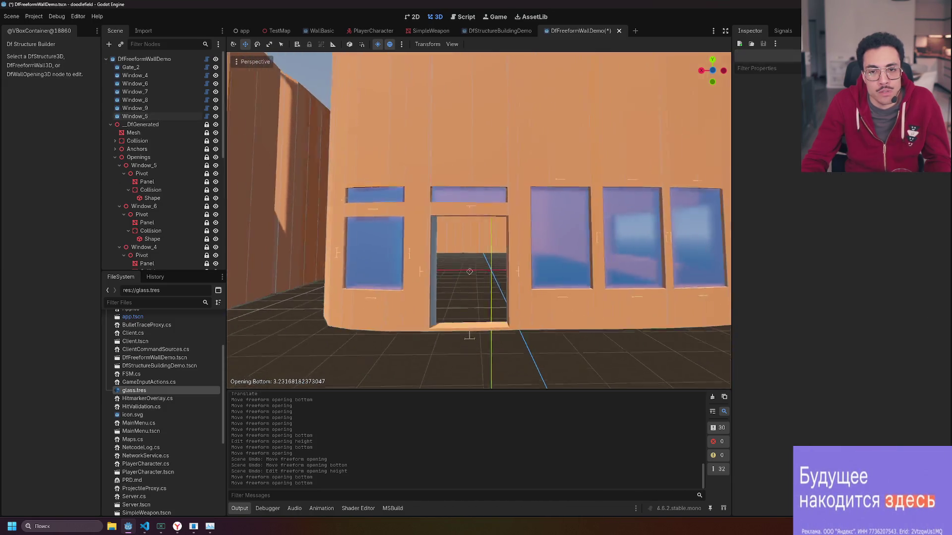
pyautogui.scroll(4, 479, 220)
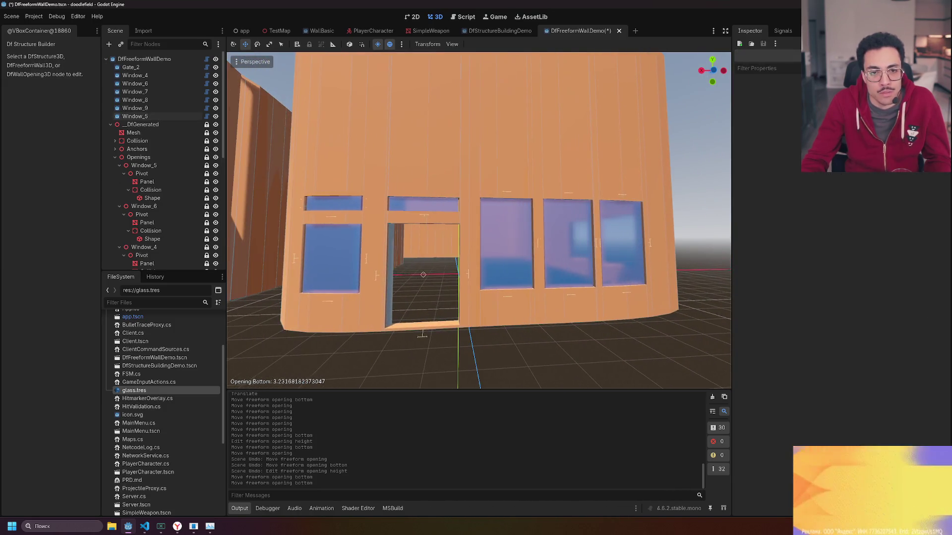
pyautogui.hotkey('ctrl', 's')
pyautogui.press('F6')
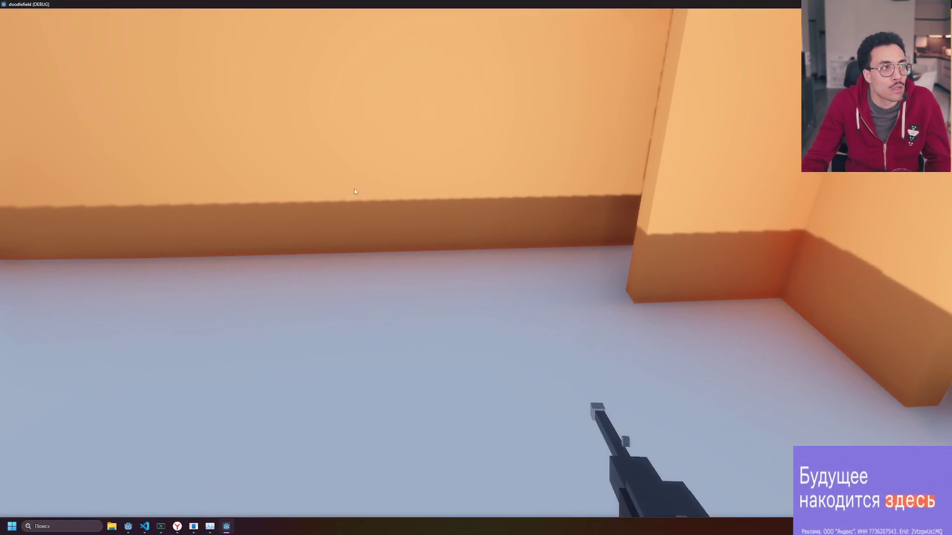
# Walk past the wall's doorway and windows firing shots, then shrink the game window over the editor.
pyautogui.press('w')
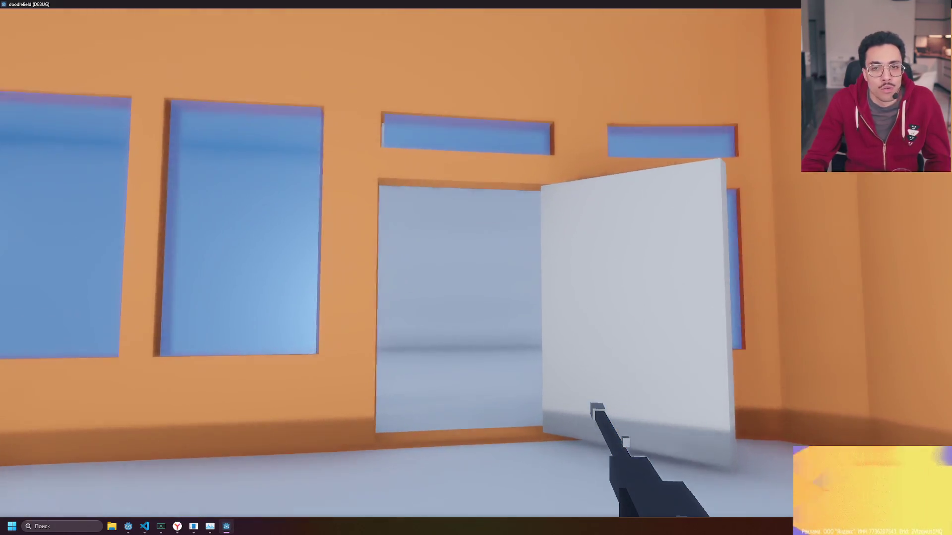
pyautogui.press('w')
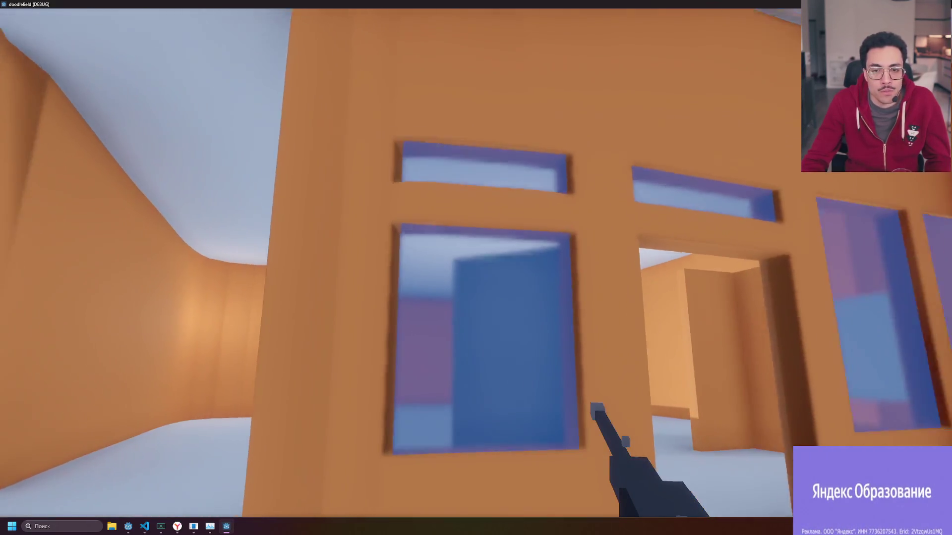
pyautogui.press('w')
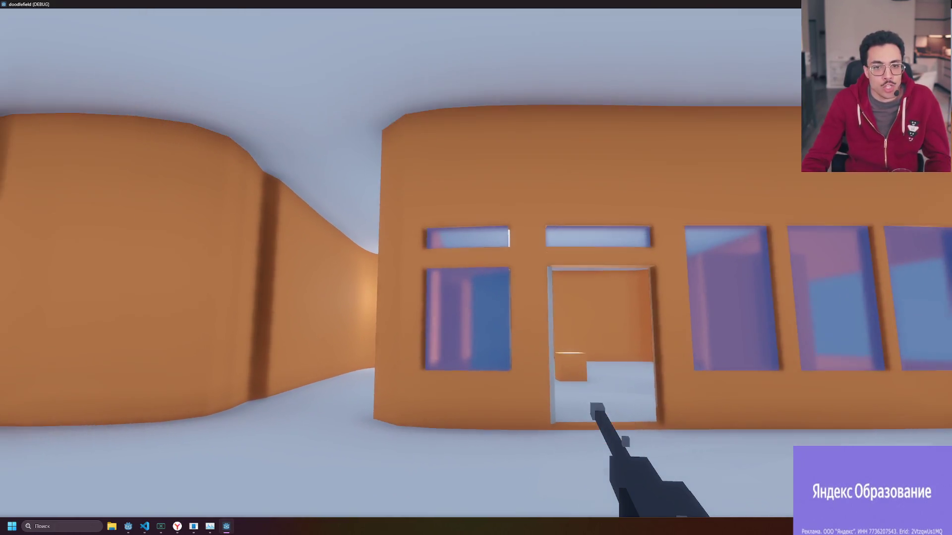
pyautogui.click(476, 268)
pyautogui.press('s')
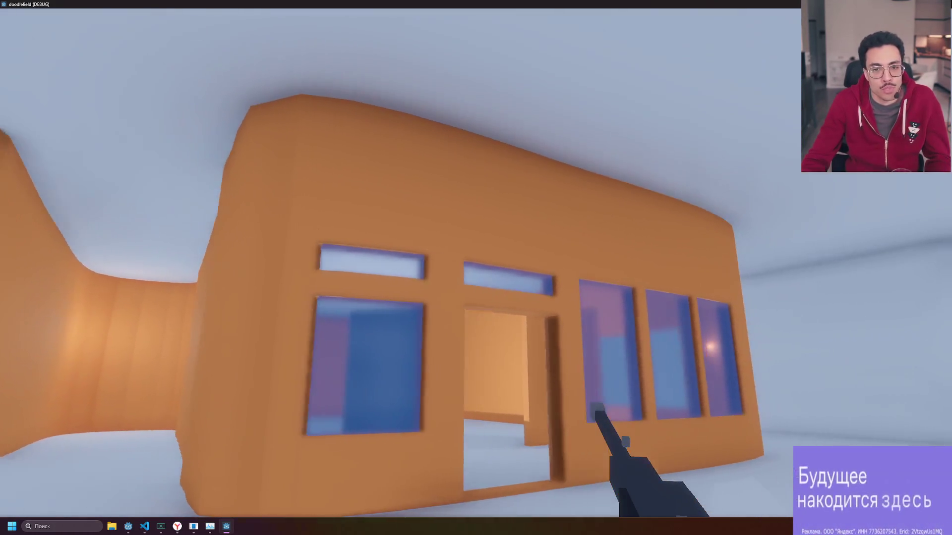
pyautogui.click(476, 268)
pyautogui.press('s')
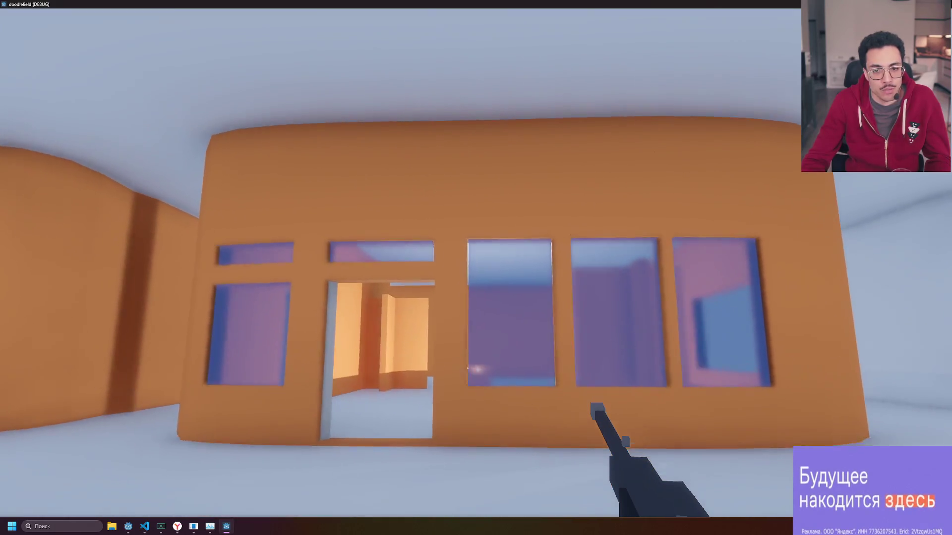
pyautogui.press('w')
pyautogui.press('w')
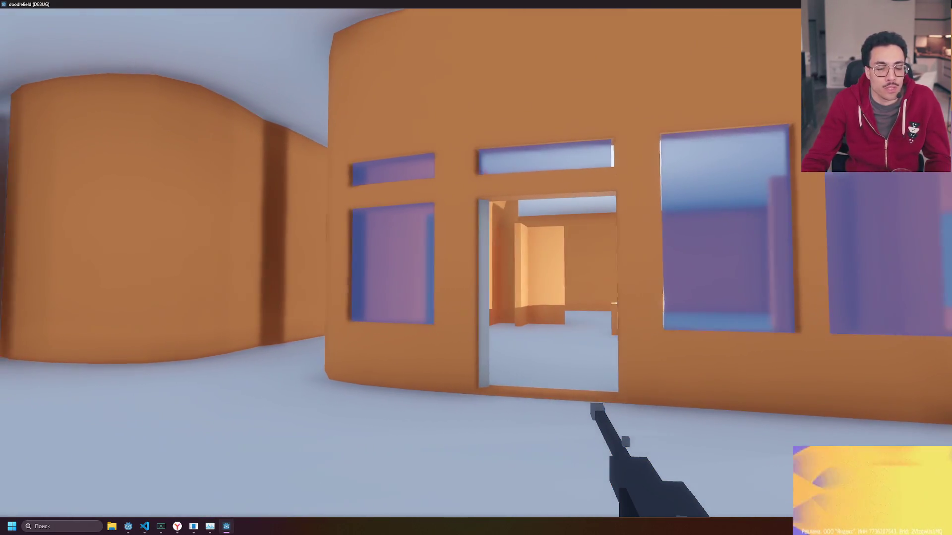
pyautogui.press('Escape')
pyautogui.moveTo(590, 7); pyautogui.dragTo(709, 102)
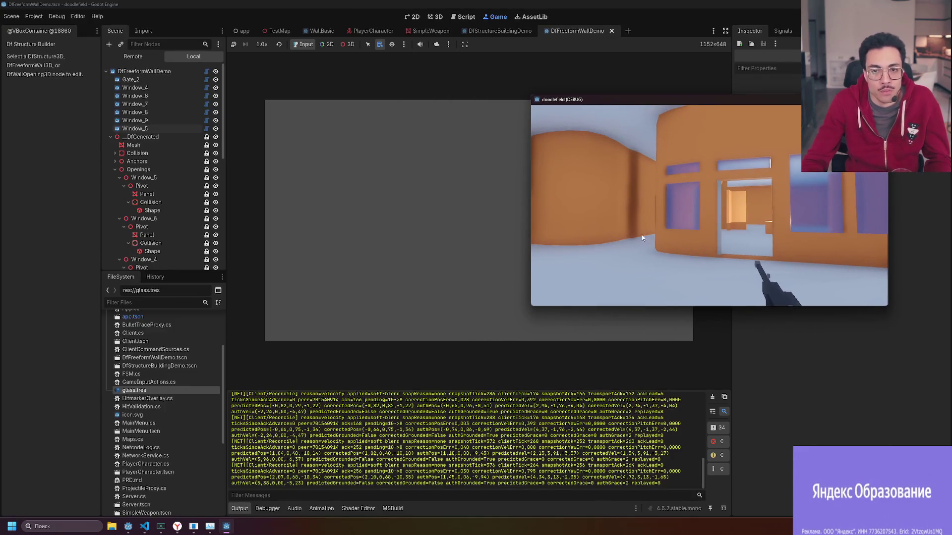
# Open the DfFreeformWallDemo scene and delete the Window_5 opening.
pyautogui.click(492, 34)
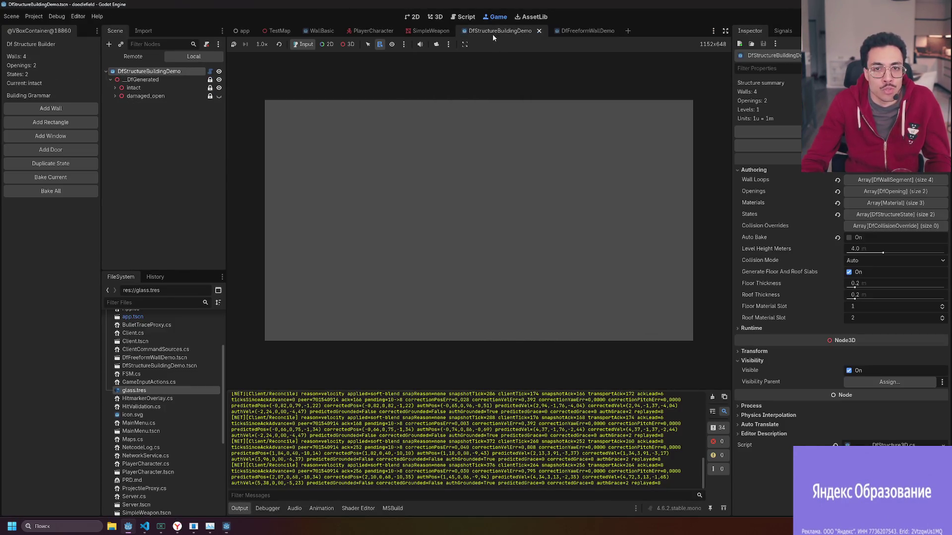
pyautogui.click(435, 16)
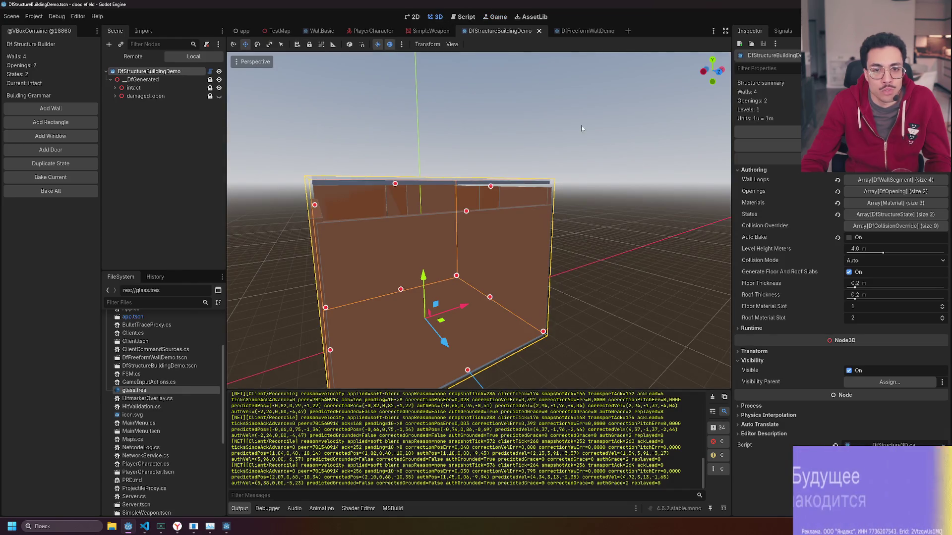
pyautogui.click(569, 34)
pyautogui.moveTo(478, 187); pyautogui.dragTo(446, 190)
pyautogui.press('Delete')
pyautogui.click(454, 274)
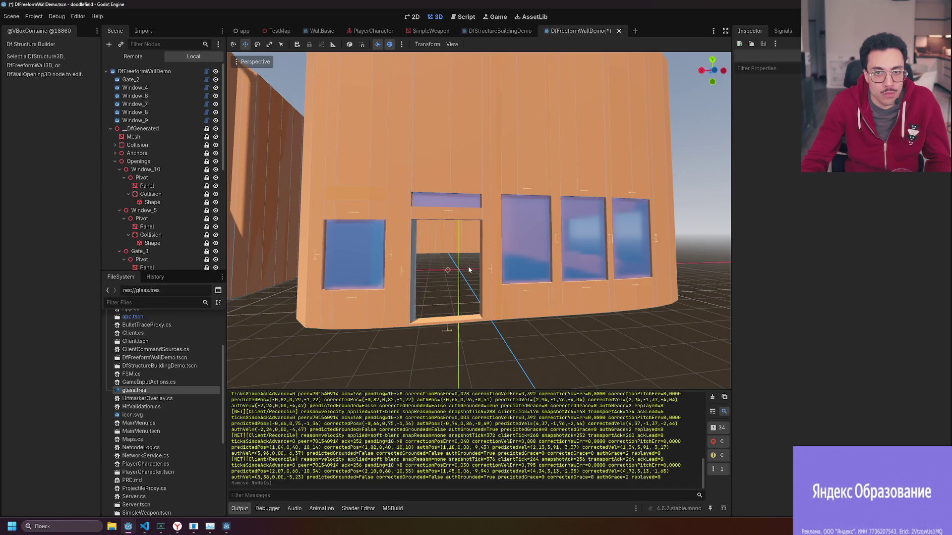
# Rearrange the console, game and editor windows side by side.
pyautogui.click(227, 525)
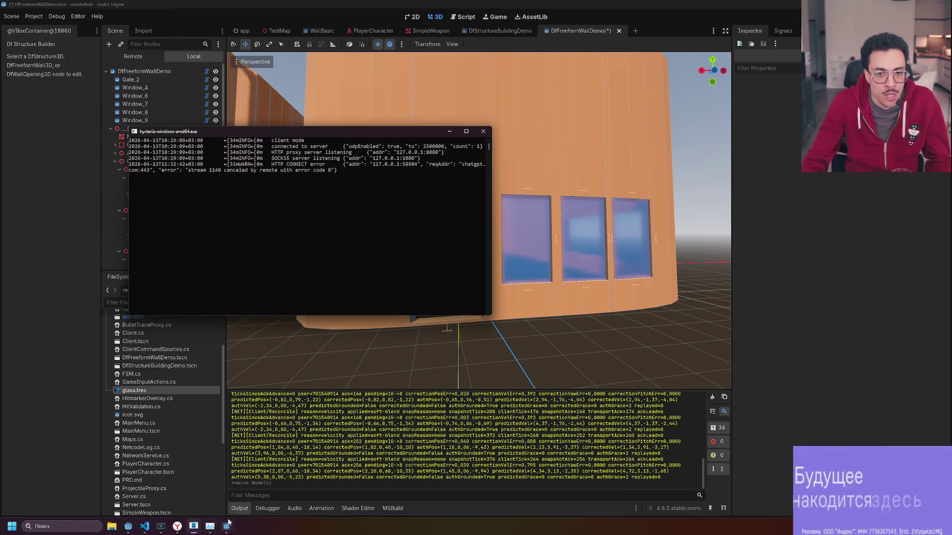
pyautogui.click(192, 528)
pyautogui.click(224, 529)
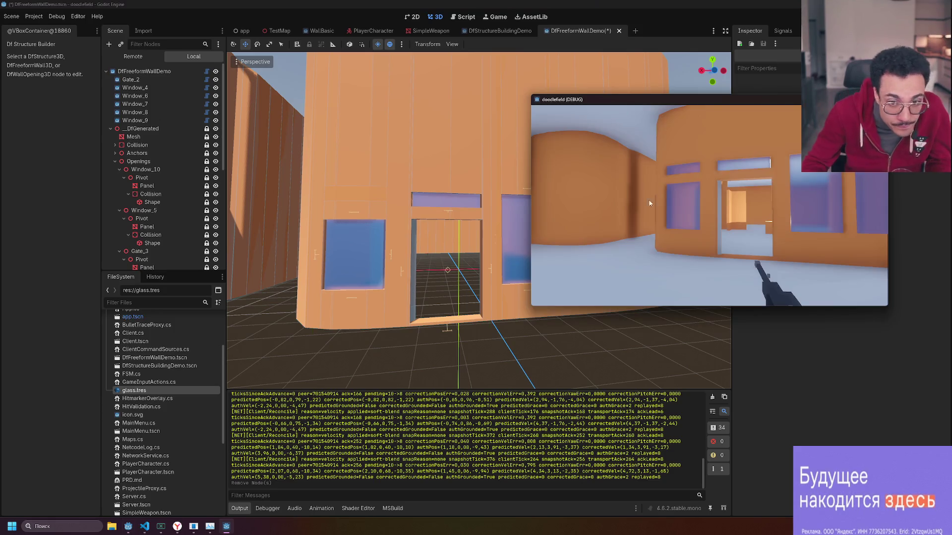
pyautogui.moveTo(570, 4)
pyautogui.mouseDown()
pyautogui.moveTo(545, 42)
pyautogui.moveTo(575, 21)
pyautogui.mouseUp()
pyautogui.moveTo(731, 97); pyautogui.dragTo(719, 91)
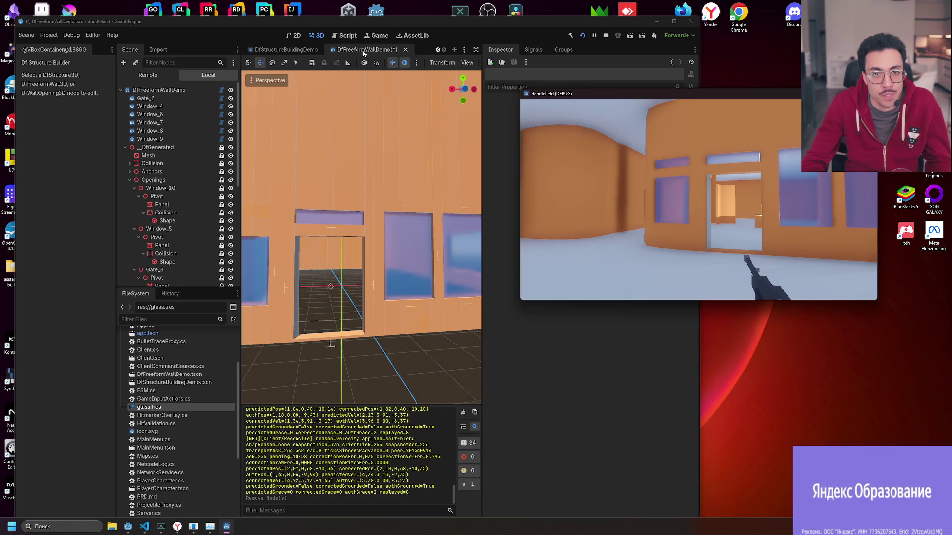
pyautogui.click(364, 54)
pyautogui.moveTo(725, 101); pyautogui.dragTo(783, 111)
pyautogui.moveTo(700, 87); pyautogui.dragTo(585, 108)
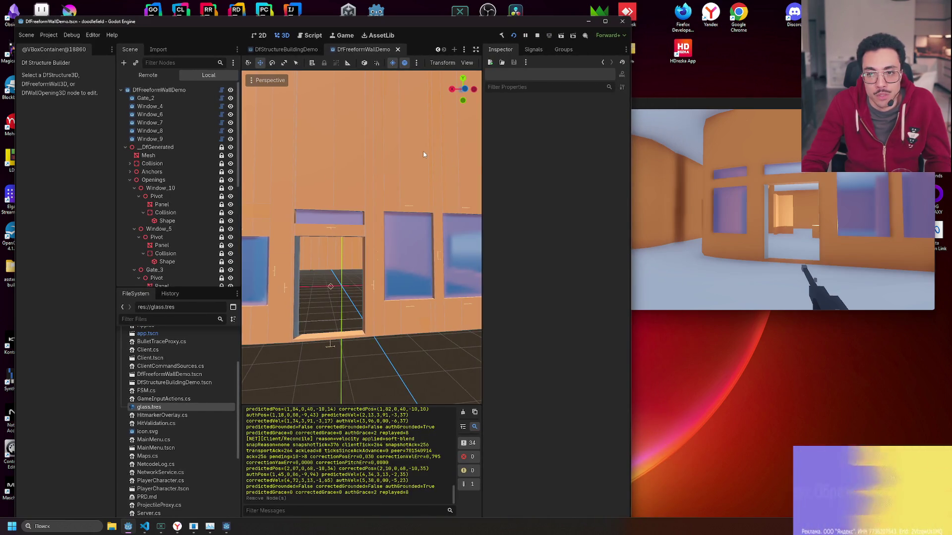
# Save the freeform wall scene and open the TestMap scene.
pyautogui.hotkey('ctrl', 's')
pyautogui.scroll(3, 289, 50)
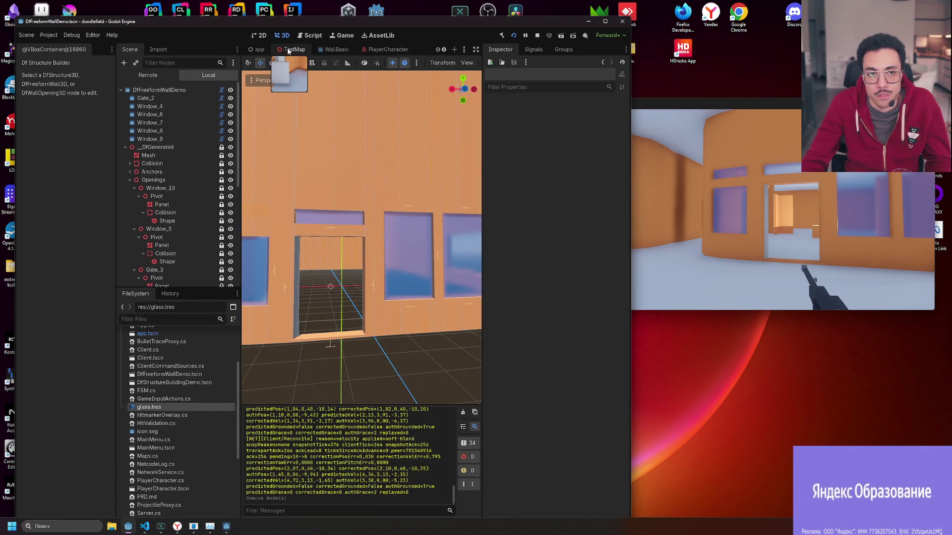
pyautogui.click(291, 50)
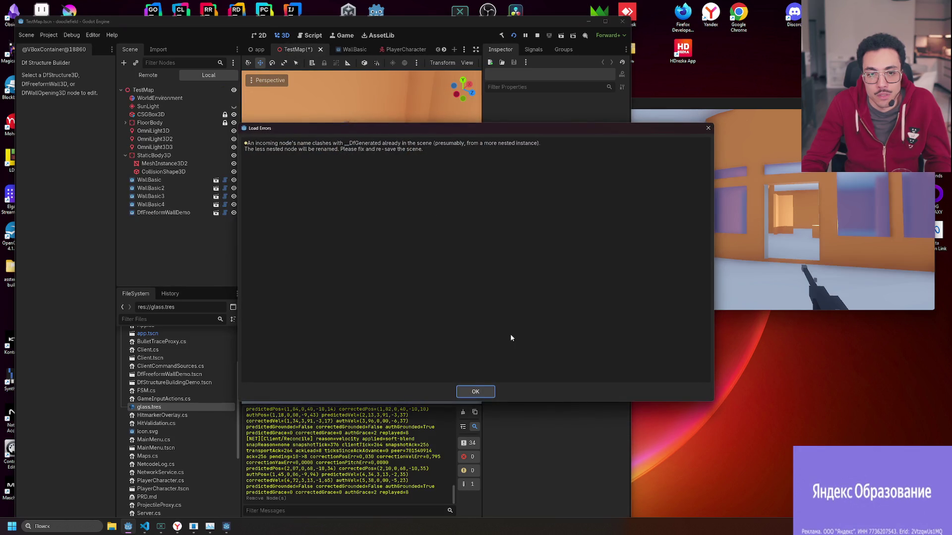
# Dismiss the load errors, select the Gate_2 door opening and launch the game.
pyautogui.click(475, 392)
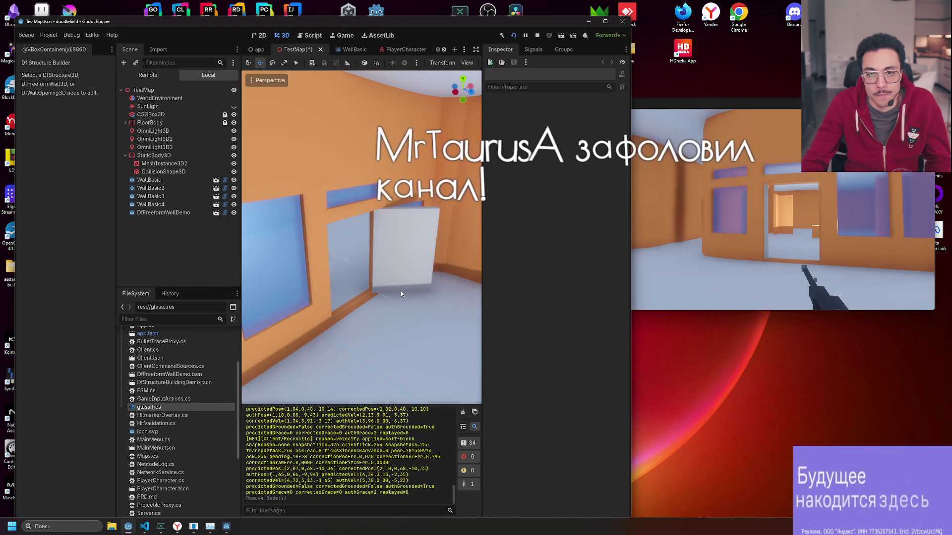
pyautogui.click(400, 293)
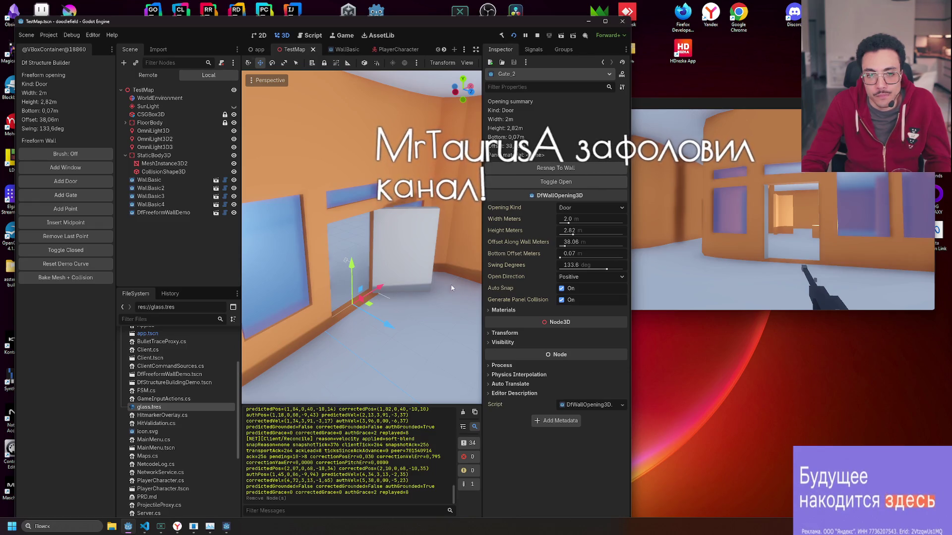
pyautogui.press('F5')
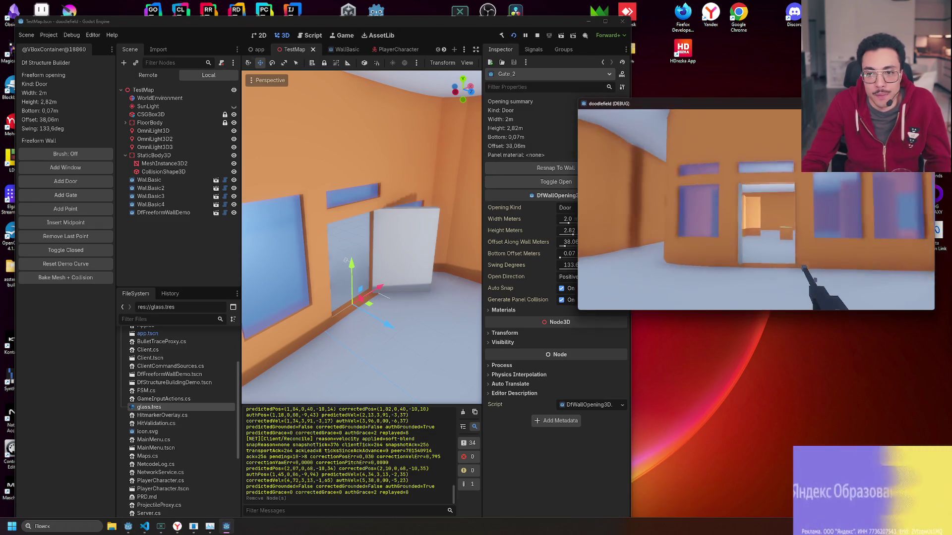
# Walk through the wall's door opening, look back at the wall, then return to DfFreeformWallDemo.
pyautogui.press('w')
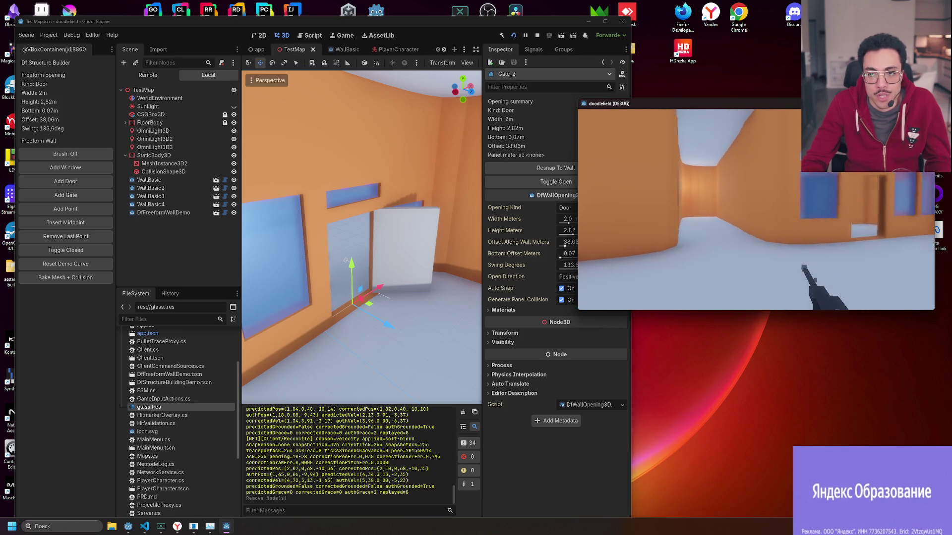
pyautogui.press('w')
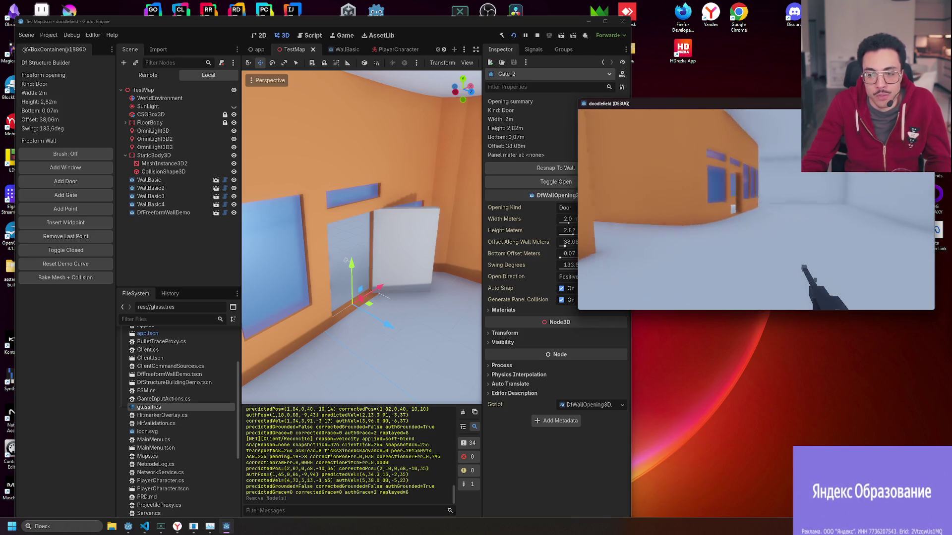
pyautogui.press('w')
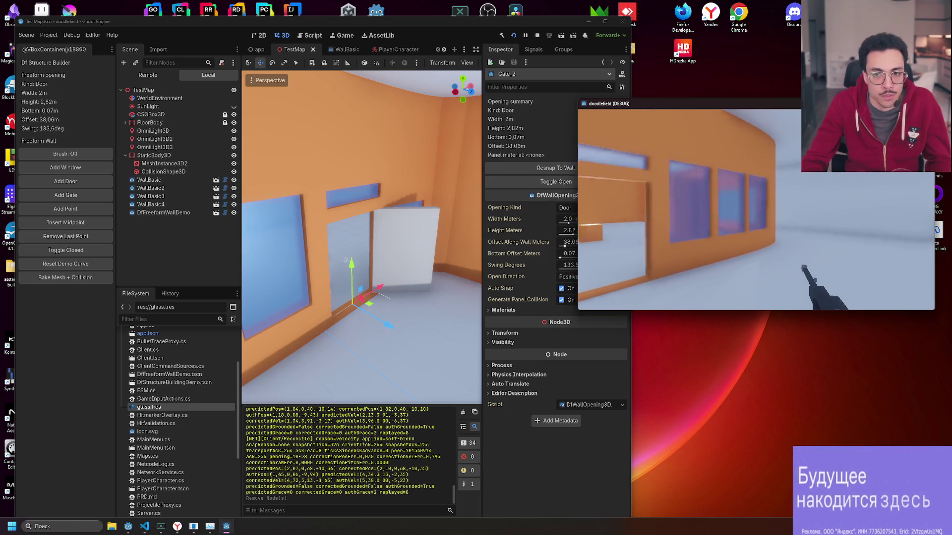
pyautogui.press('w')
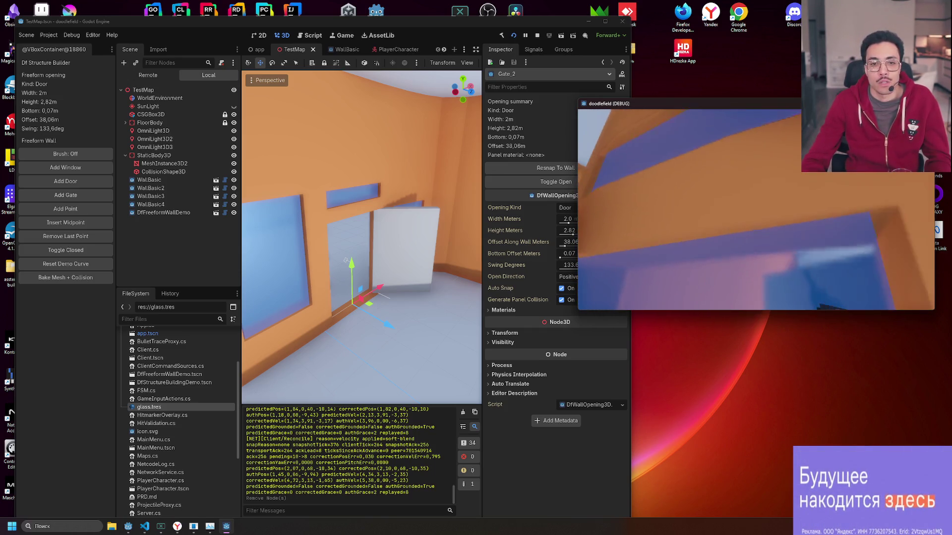
pyautogui.press('w')
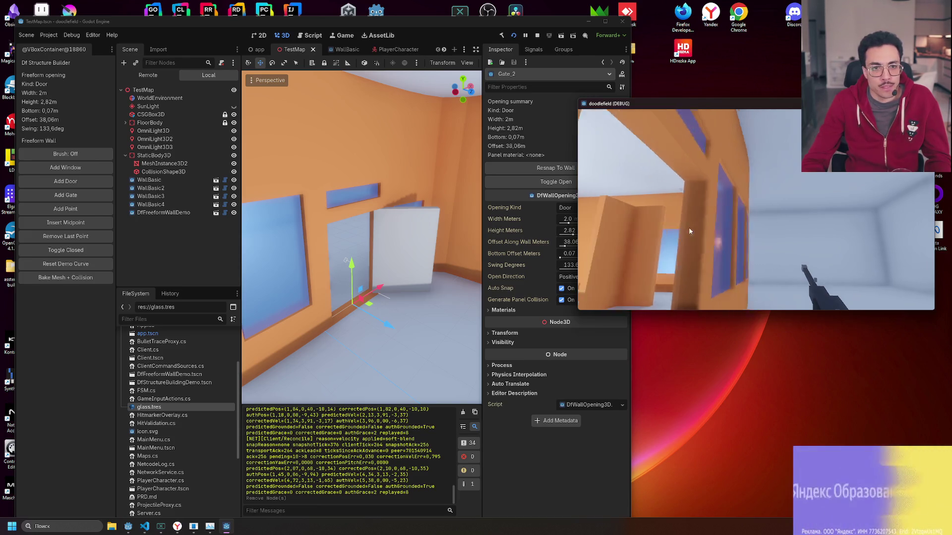
pyautogui.press('w')
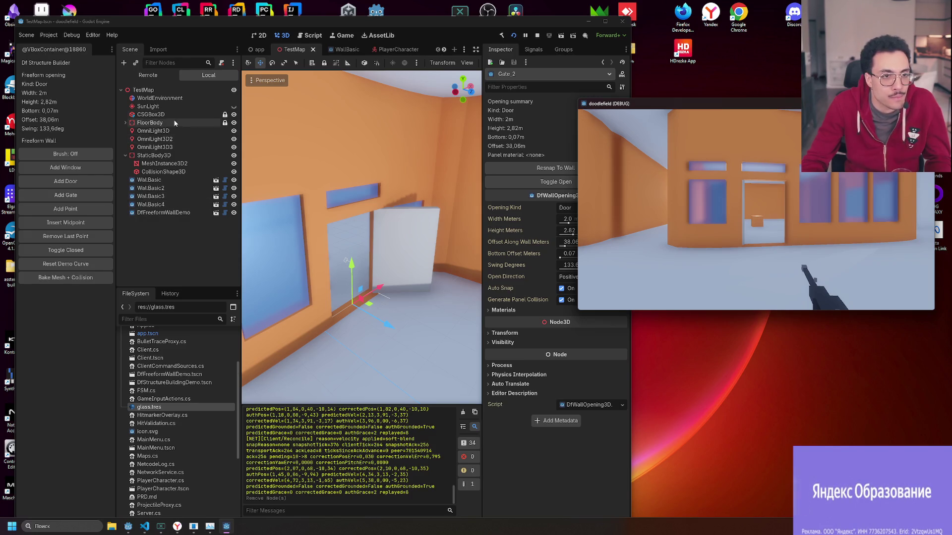
pyautogui.scroll(-3, 350, 49)
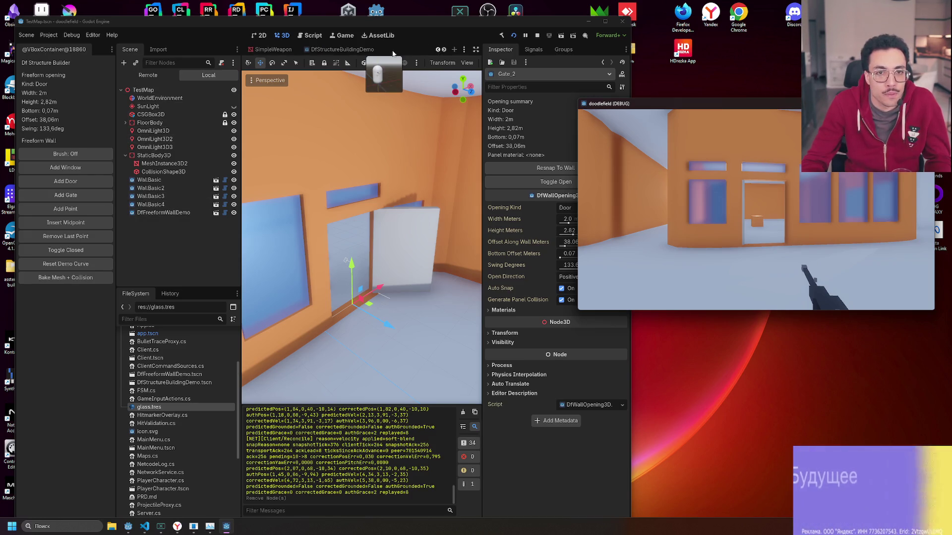
pyautogui.click(350, 51)
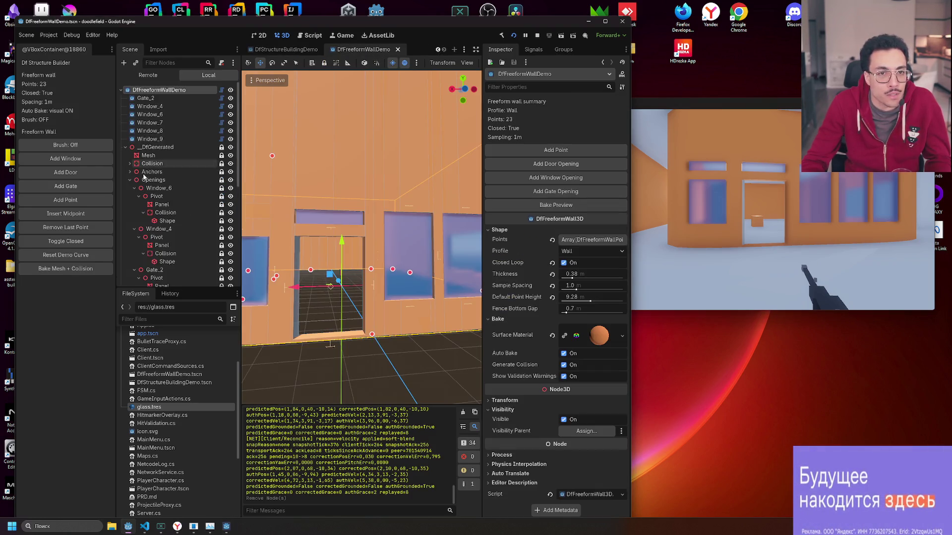
# Rebake the wall, reopen TestMap past the load errors, and orbit around Gate_2.
pyautogui.click(75, 269)
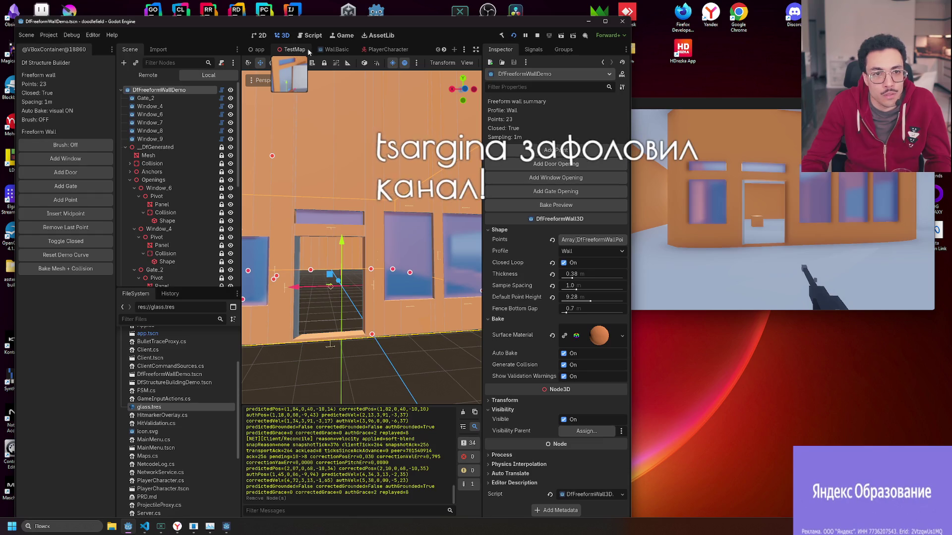
pyautogui.click(292, 50)
pyautogui.click(457, 393)
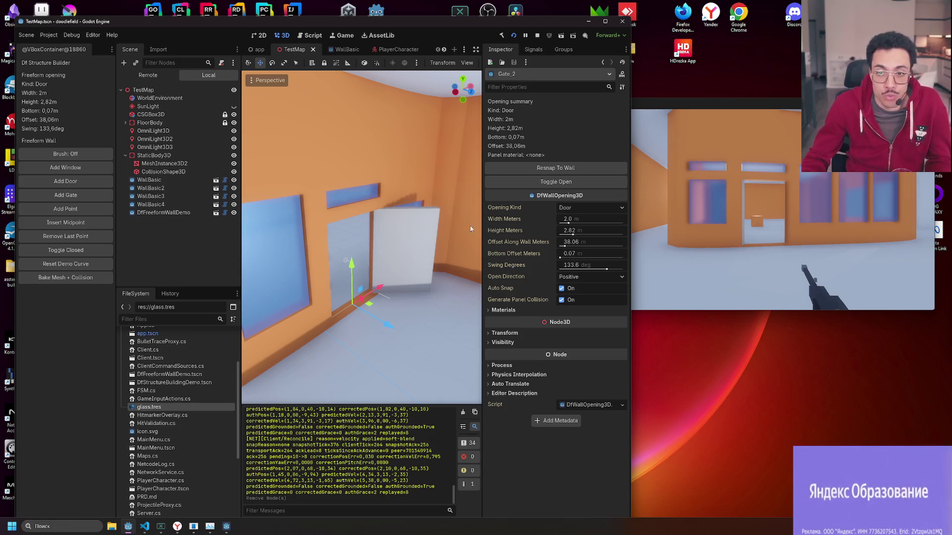
pyautogui.moveTo(420, 313); pyautogui.dragTo(476, 248)
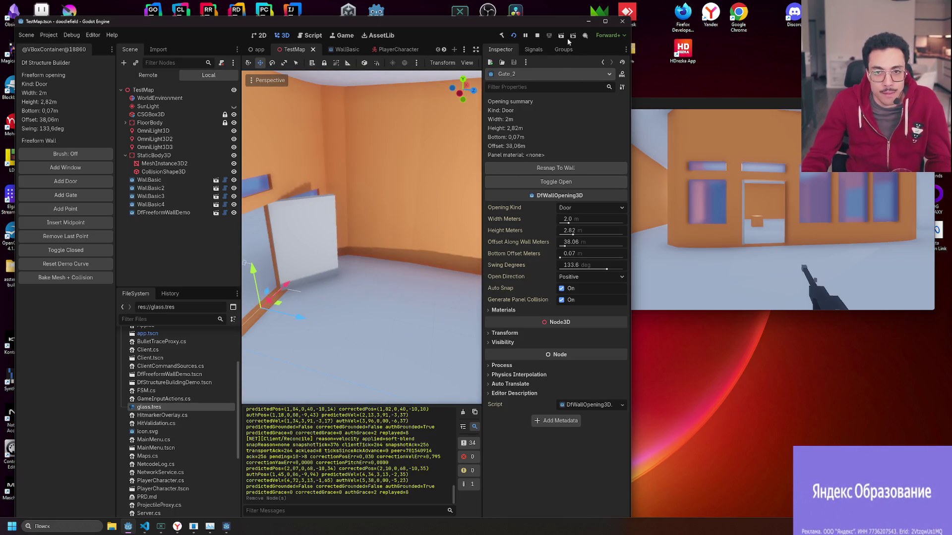
# Maximize the editor and fly the view through the front wall toward the gate panel.
pyautogui.click(605, 22)
pyautogui.press('f')
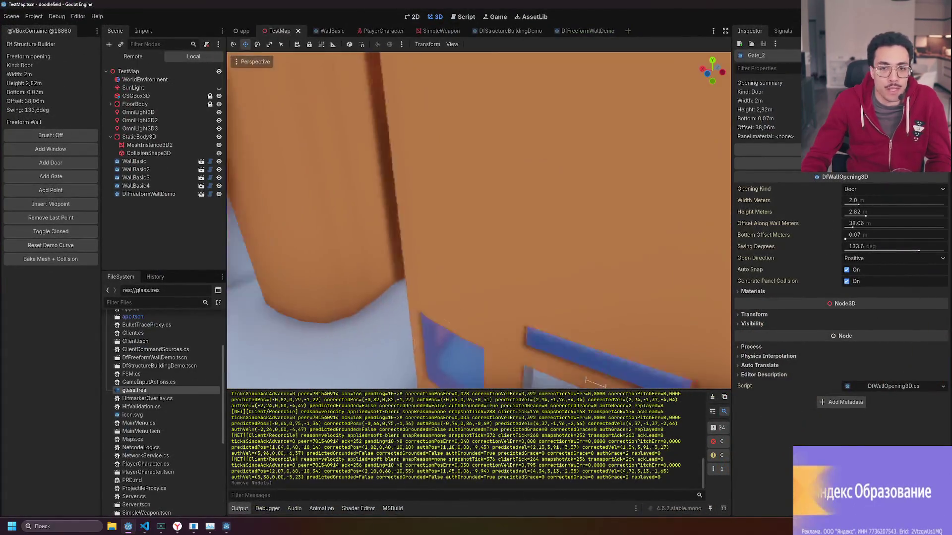
pyautogui.press('w')
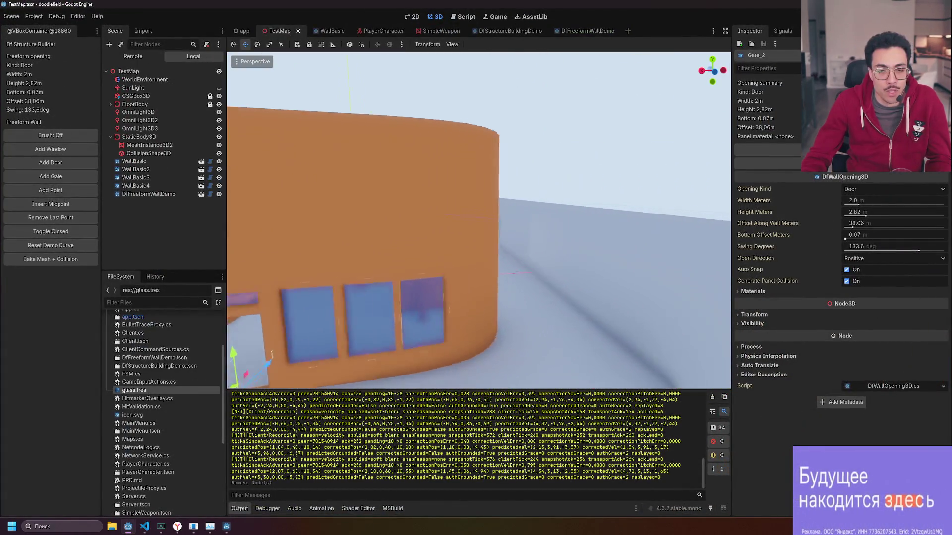
pyautogui.press('w')
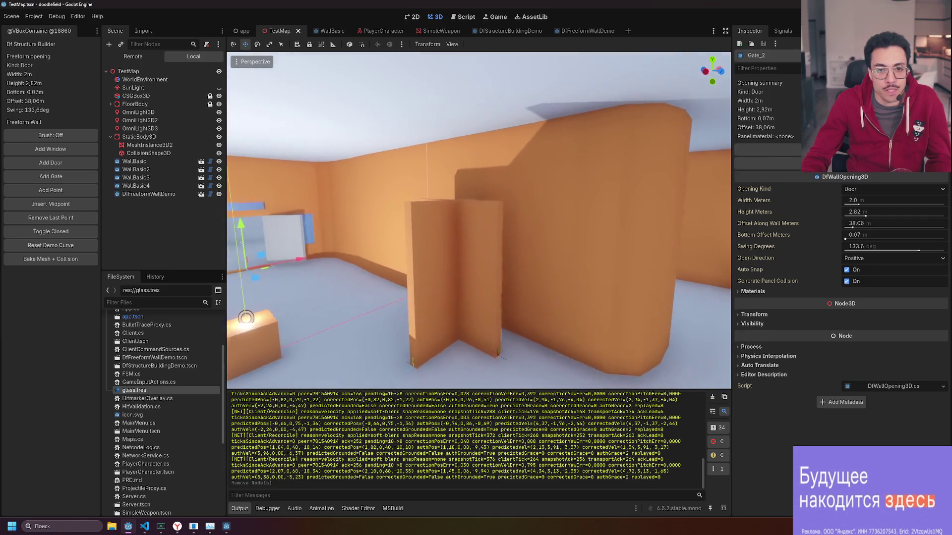
# Fly down the corridor and back out to face the doorway wall from outside.
pyautogui.press('w')
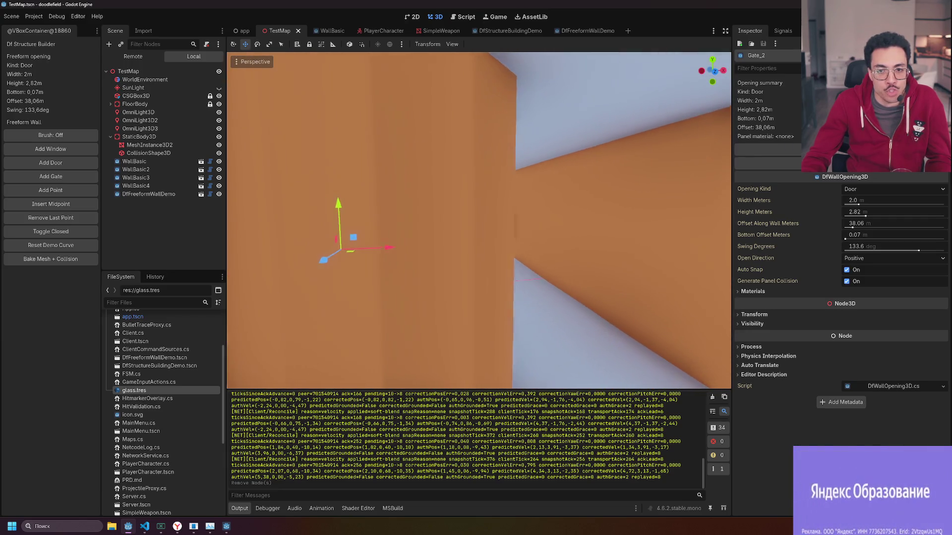
pyautogui.press('w')
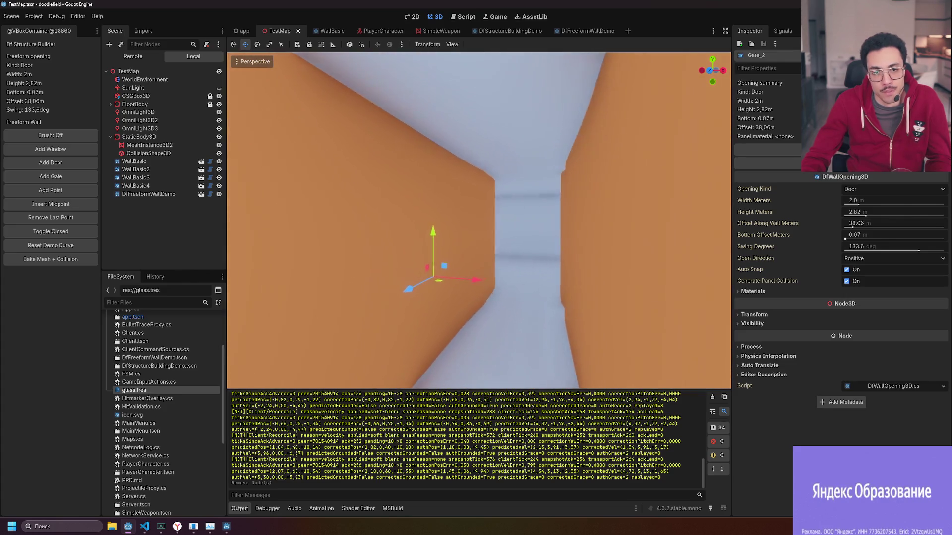
pyautogui.press('s')
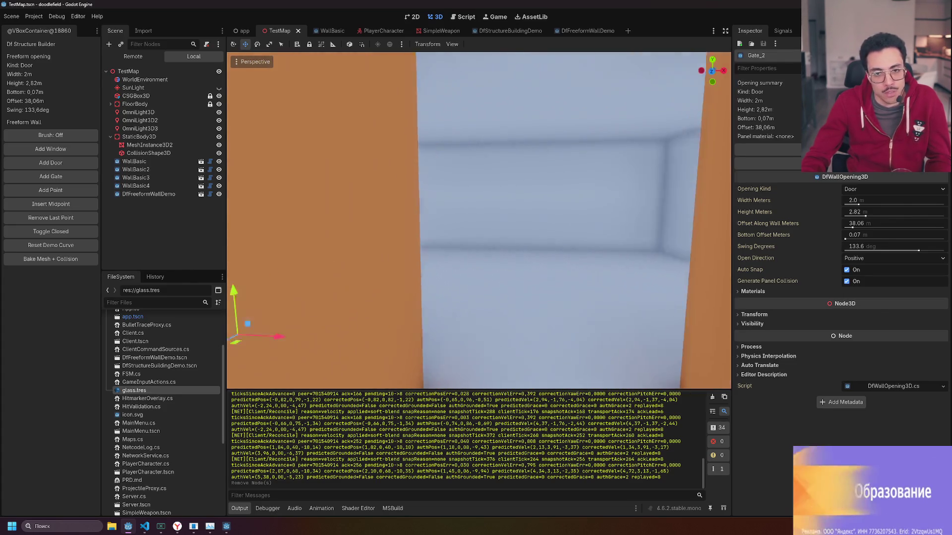
pyautogui.press('s')
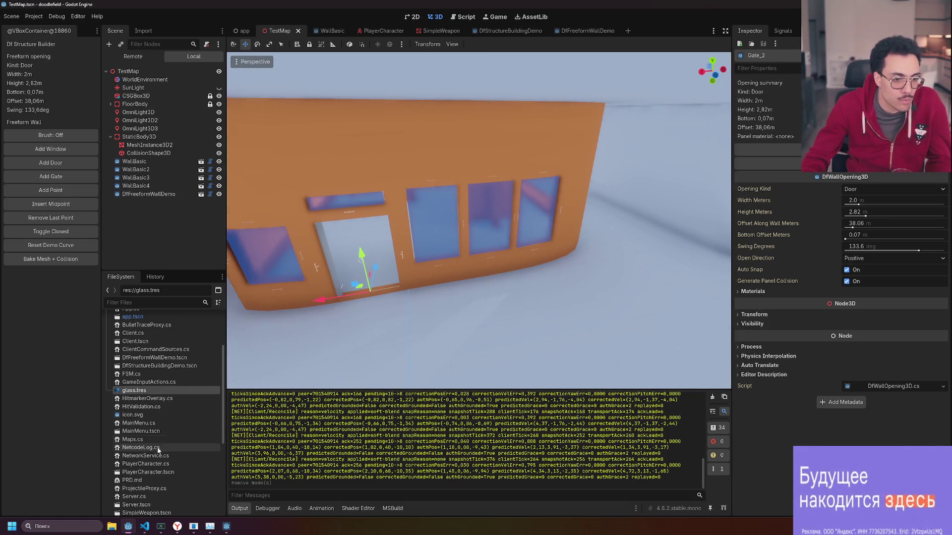
pyautogui.click(500, 31)
# Switch to the DfFreeformWallDemo scene, frame the wall, and uncheck its Closed Loop.
pyautogui.click(576, 32)
pyautogui.press('s')
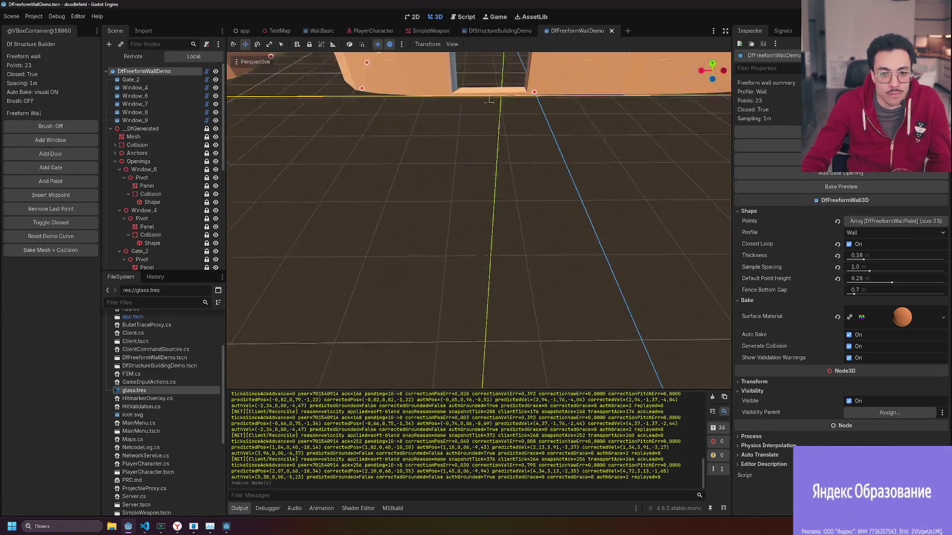
pyautogui.press('w')
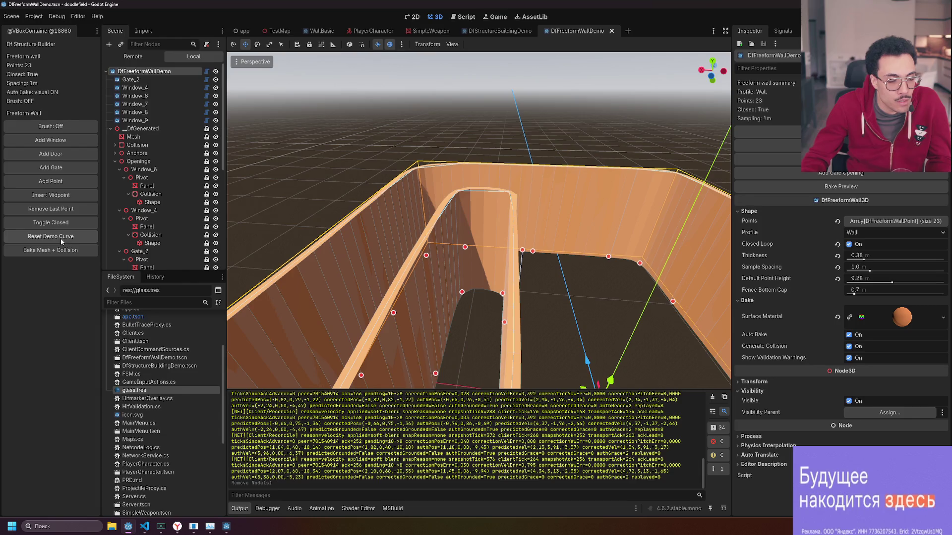
pyautogui.click(848, 244)
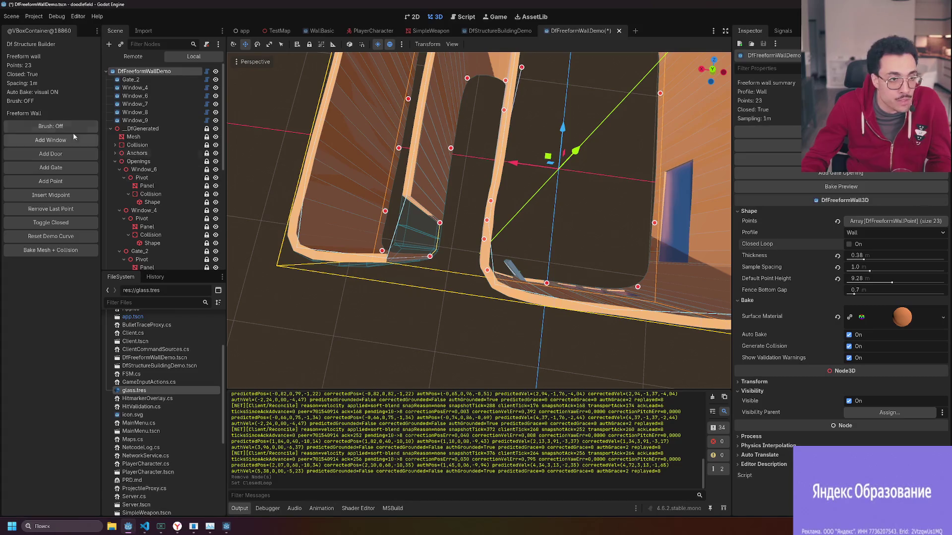
# Brush-draw strokes from the wall's open end into a lower loop, reaching 80 points, and re-check Closed Loop.
pyautogui.moveTo(454, 249)
pyautogui.mouseDown()
pyautogui.moveTo(453, 313)
pyautogui.moveTo(441, 336)
pyautogui.mouseUp()
pyautogui.scroll(-6, 441, 335)
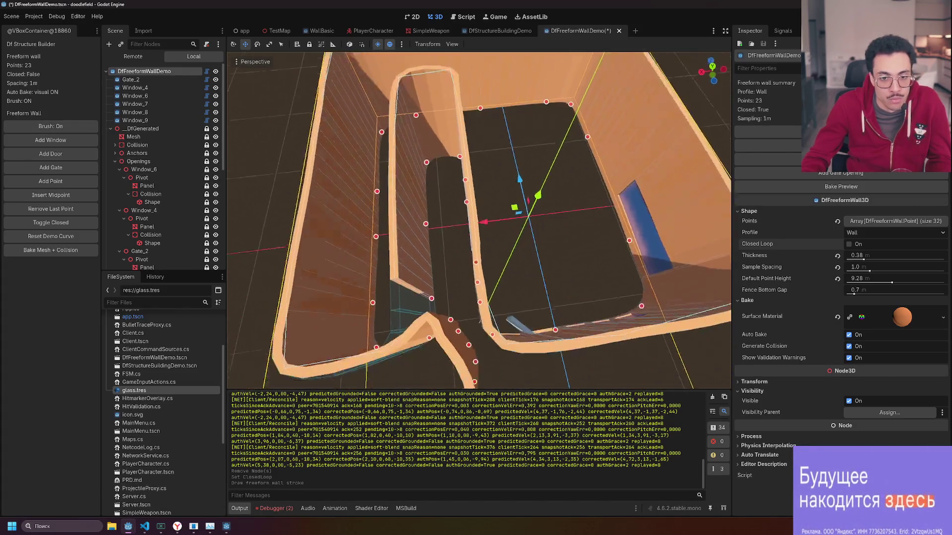
pyautogui.moveTo(441, 302)
pyautogui.mouseDown()
pyautogui.moveTo(409, 302)
pyautogui.moveTo(377, 323)
pyautogui.moveTo(401, 352)
pyautogui.moveTo(479, 358)
pyautogui.mouseUp()
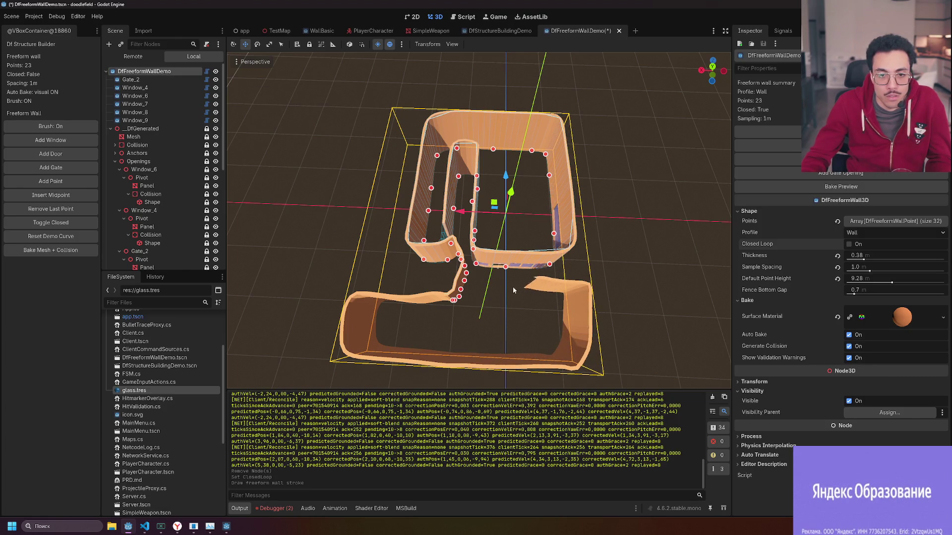
pyautogui.moveTo(474, 271); pyautogui.dragTo(474, 271)
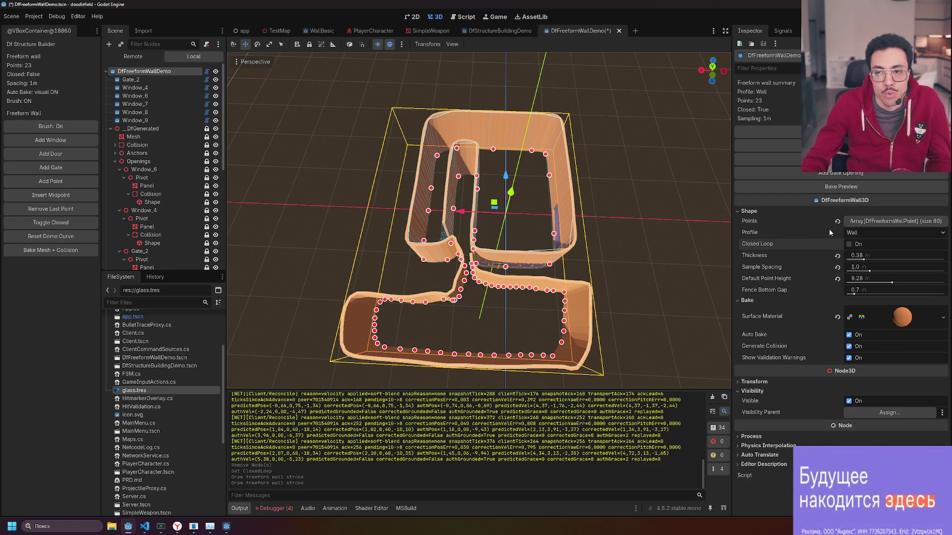
pyautogui.click(849, 244)
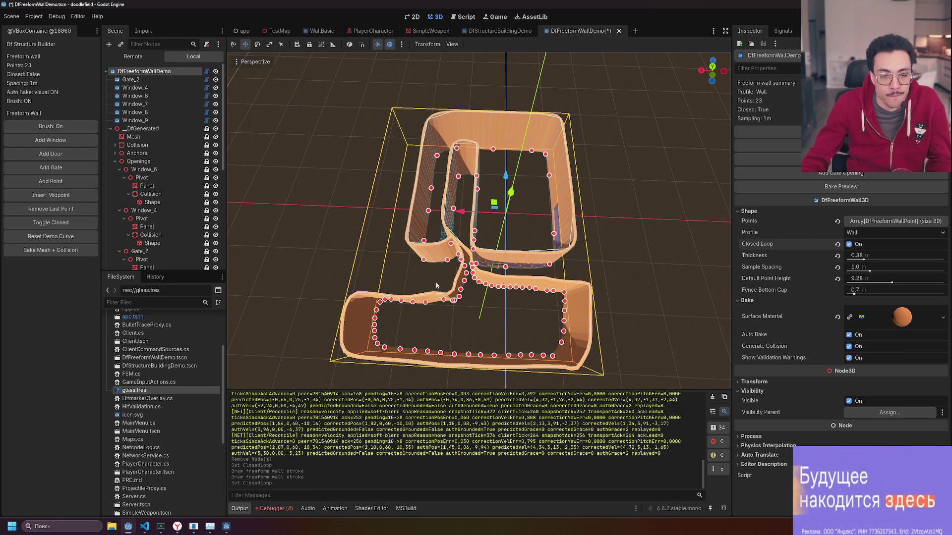
# Draw an extra stroke along the front wall and undo it, keeping the closed 80-point loop.
pyautogui.moveTo(541, 312)
pyautogui.mouseDown()
pyautogui.moveTo(471, 267)
pyautogui.moveTo(376, 310)
pyautogui.mouseUp()
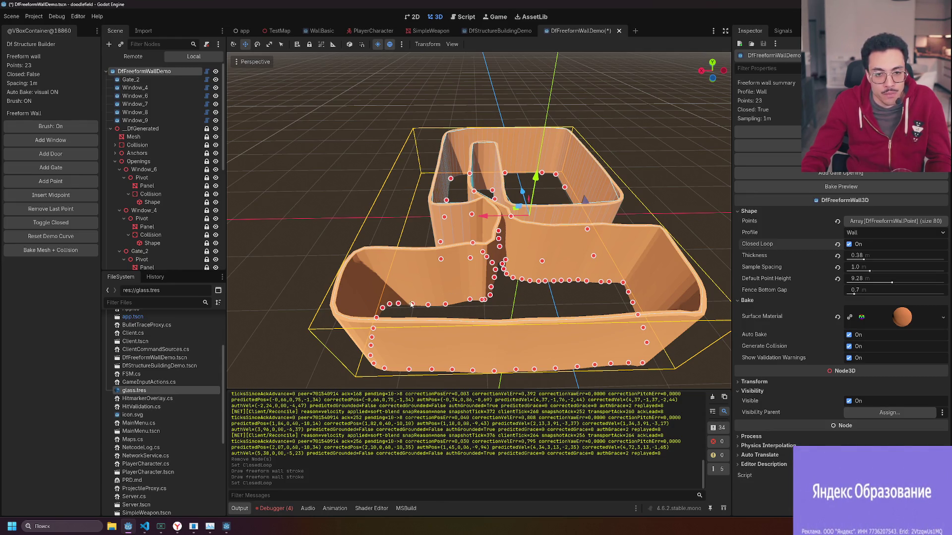
pyautogui.moveTo(388, 341); pyautogui.dragTo(343, 347)
pyautogui.hotkey('ctrl', 'z')
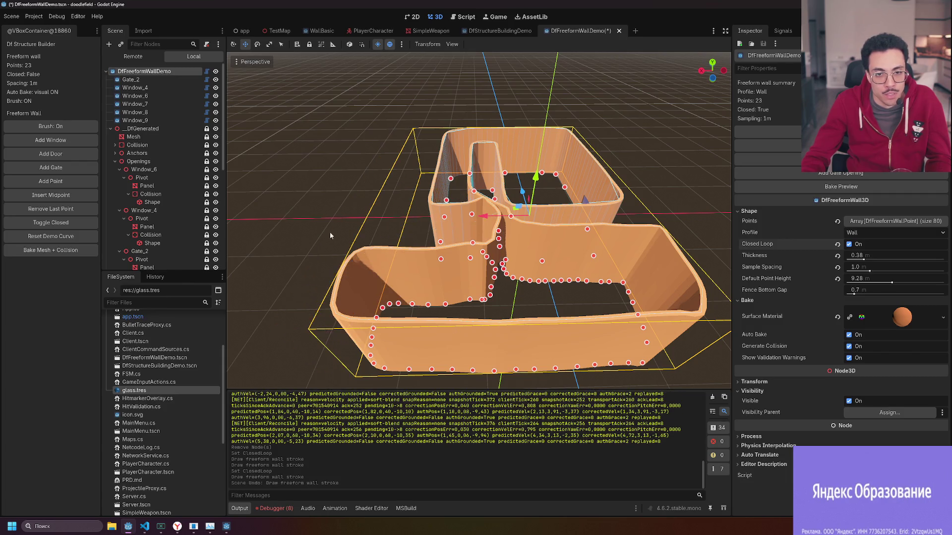
# Switch the wall brush off, deselect, orbit around the closed wall, and reselect it.
pyautogui.click(77, 127)
pyautogui.click(540, 313)
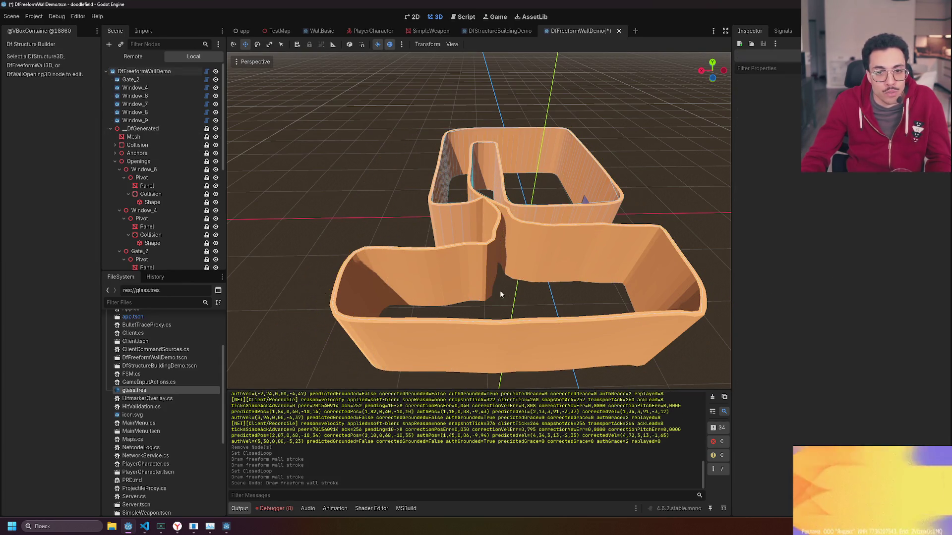
pyautogui.scroll(5, 478, 221)
pyautogui.scroll(-5, 478, 220)
pyautogui.moveTo(436, 318); pyautogui.dragTo(464, 331)
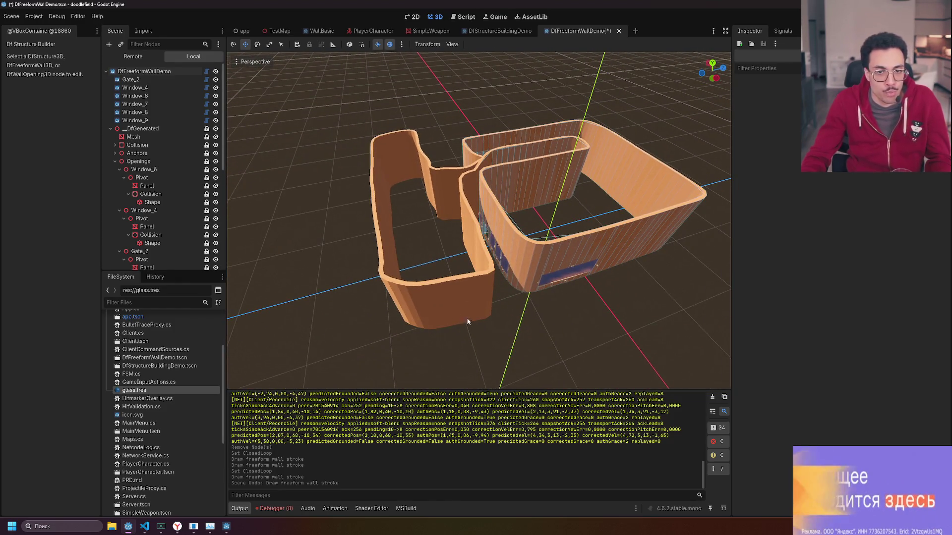
pyautogui.click(459, 319)
pyautogui.scroll(3, 500, 285)
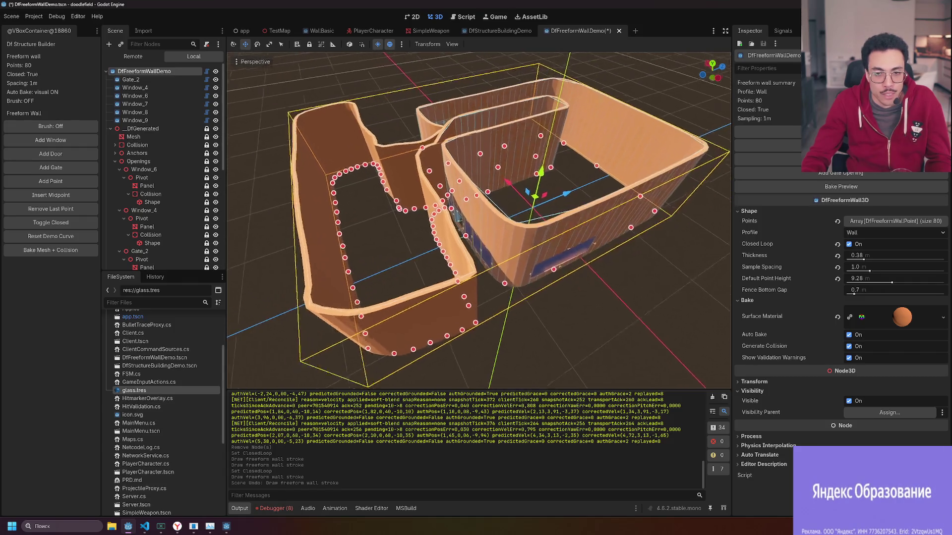
# Drag the wall height handle down and fine-tune Default Point Height to 8.54 m.
pyautogui.scroll(5, 467, 258)
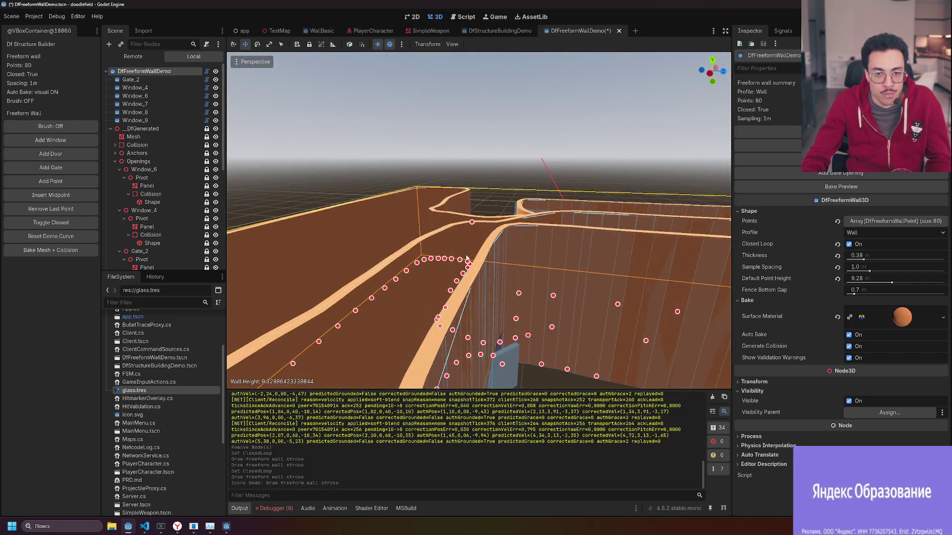
pyautogui.moveTo(466, 258)
pyautogui.mouseDown()
pyautogui.moveTo(481, 237)
pyautogui.moveTo(480, 247)
pyautogui.mouseUp()
pyautogui.scroll(-5, 480, 248)
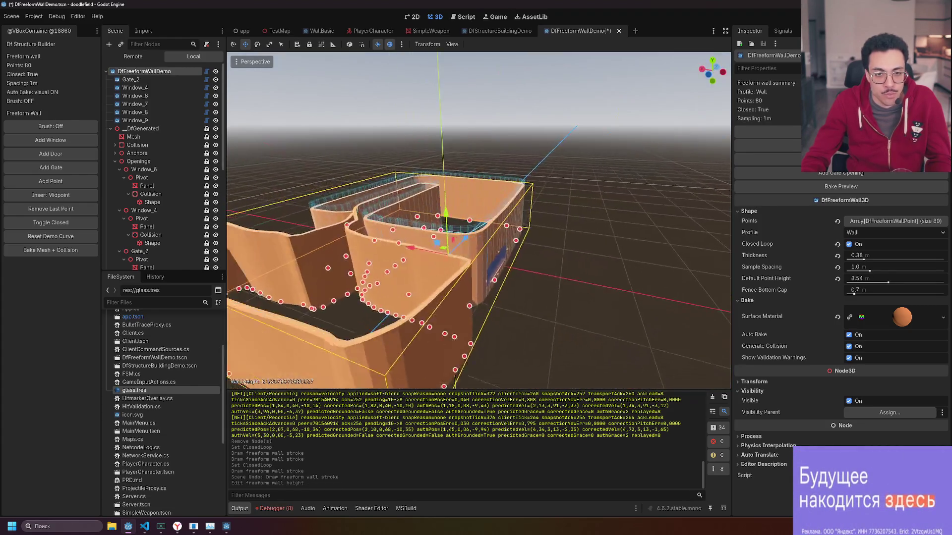
pyautogui.scroll(-3, 430, 200)
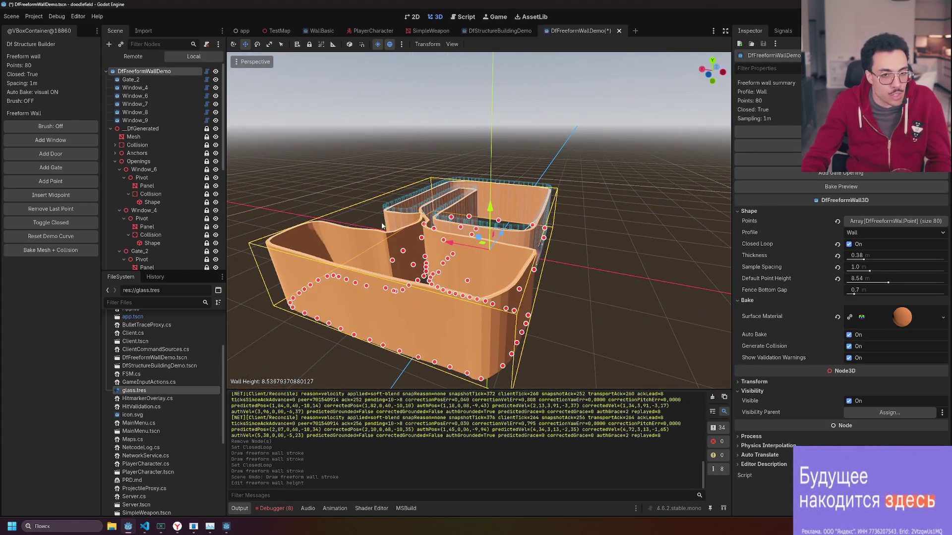
pyautogui.scroll(3, 381, 226)
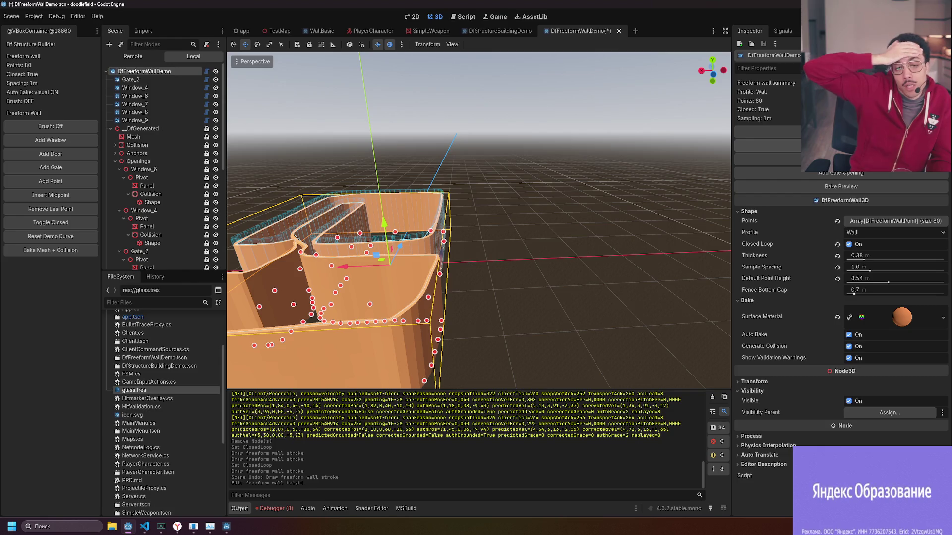
# Pull a wall point up into a peak, then undo that and a second point edit.
pyautogui.moveTo(360, 233); pyautogui.dragTo(359, 122)
pyautogui.hotkey('ctrl', 'z')
pyautogui.click(337, 236)
pyautogui.hotkey('ctrl', 'z')
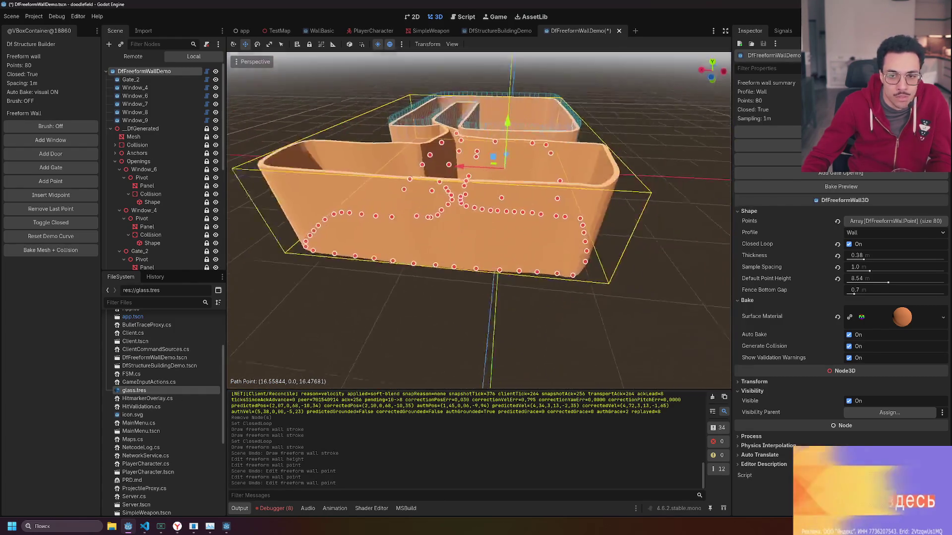
# Raise the wall's Default Point Height to 15.03 m and view its inner side.
pyautogui.moveTo(520, 248); pyautogui.dragTo(475, 62)
pyautogui.scroll(-3, 476, 221)
pyautogui.moveTo(476, 220)
pyautogui.mouseDown()
pyautogui.moveTo(396, 221)
pyautogui.moveTo(541, 293)
pyautogui.mouseUp()
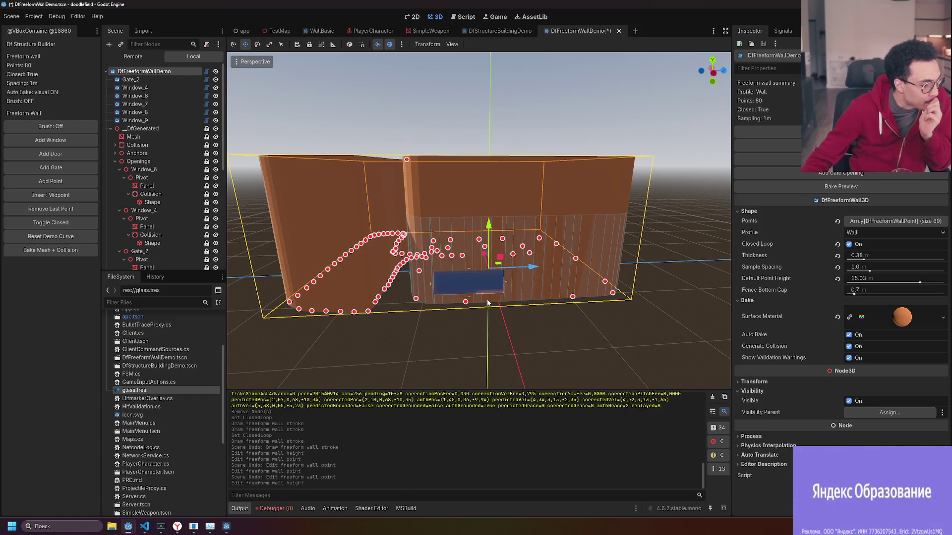
pyautogui.moveTo(489, 299)
pyautogui.mouseDown()
pyautogui.moveTo(416, 290)
pyautogui.moveTo(503, 297)
pyautogui.moveTo(489, 299)
pyautogui.mouseUp()
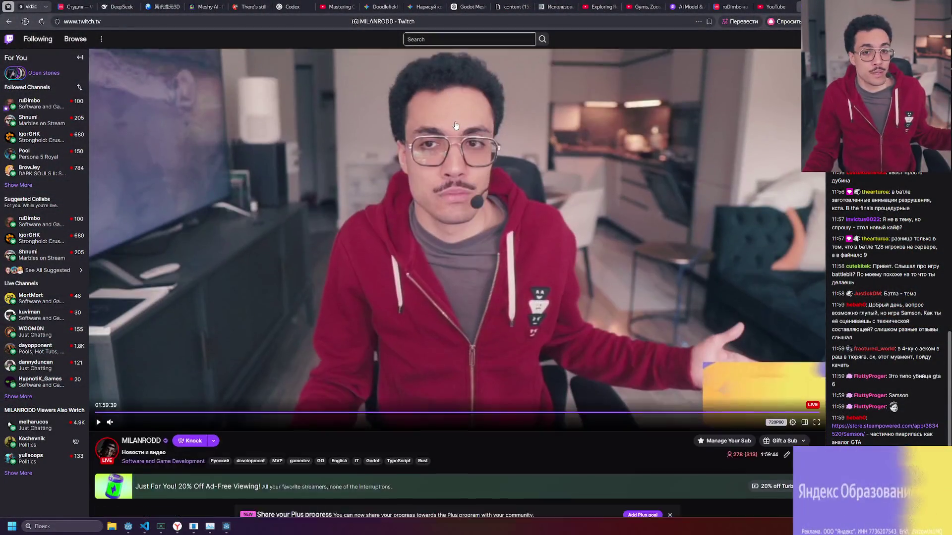
# Scroll the channel's About panels and open the Яндекс Образование 'ворваться' sponsor banner.
pyautogui.scroll(-8, 453, 126)
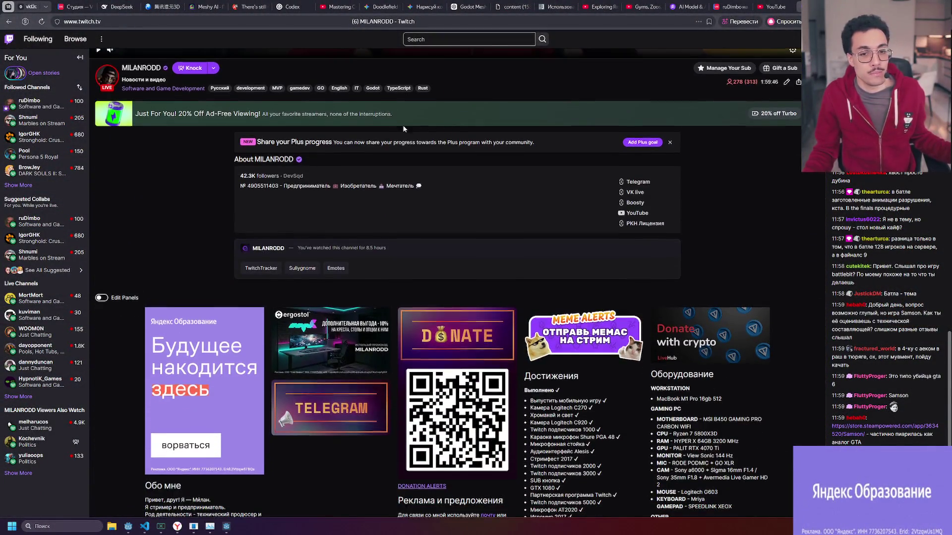
pyautogui.scroll(-2, 405, 129)
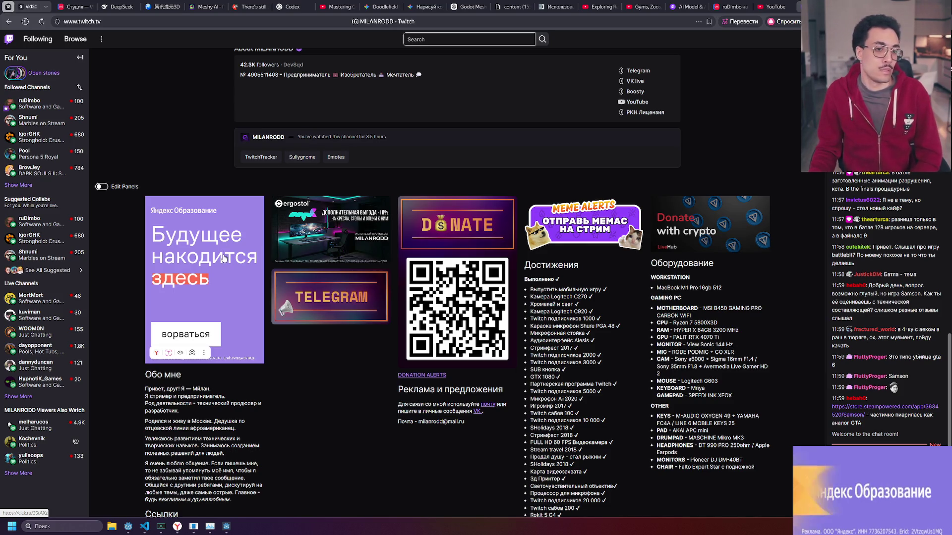
pyautogui.click(197, 331)
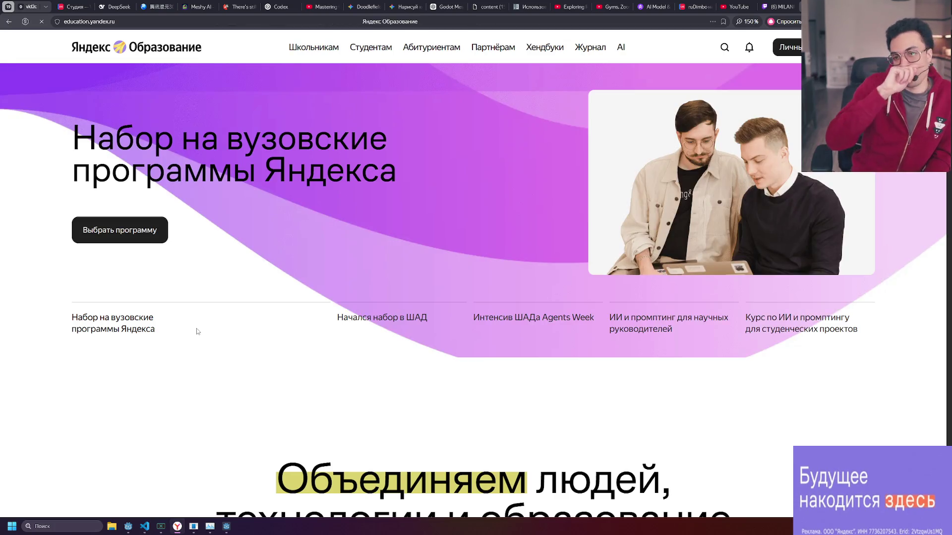
pyautogui.moveTo(116, 138); pyautogui.dragTo(409, 162)
pyautogui.click(396, 175)
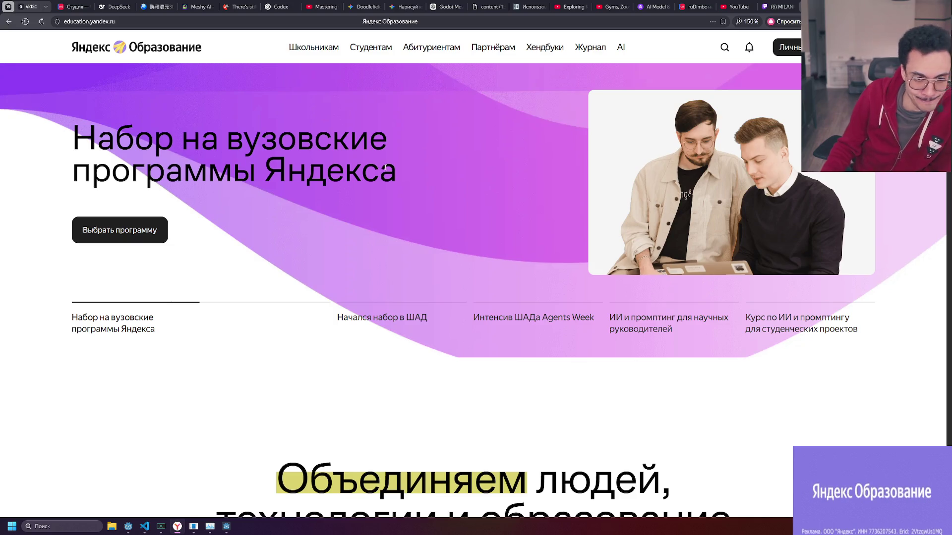
pyautogui.scroll(-3, 385, 159)
pyautogui.scroll(2, 397, 224)
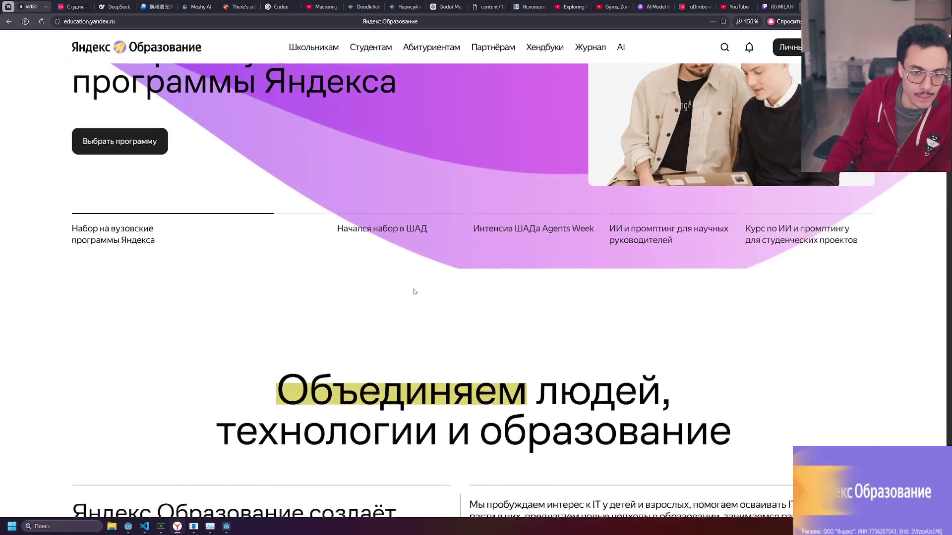
pyautogui.scroll(-3, 435, 309)
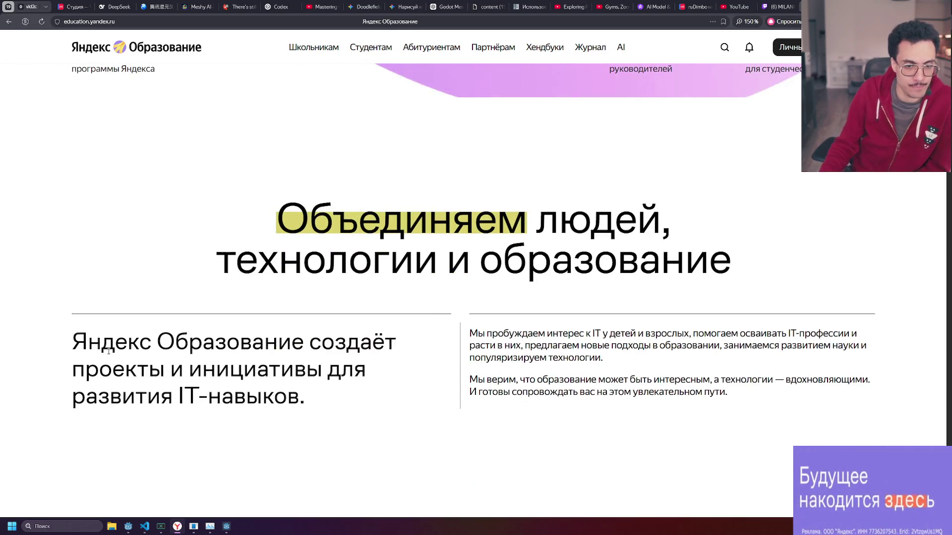
pyautogui.moveTo(61, 341)
pyautogui.mouseDown()
pyautogui.moveTo(386, 342)
pyautogui.moveTo(371, 372)
pyautogui.moveTo(400, 380)
pyautogui.mouseUp()
pyautogui.click(374, 394)
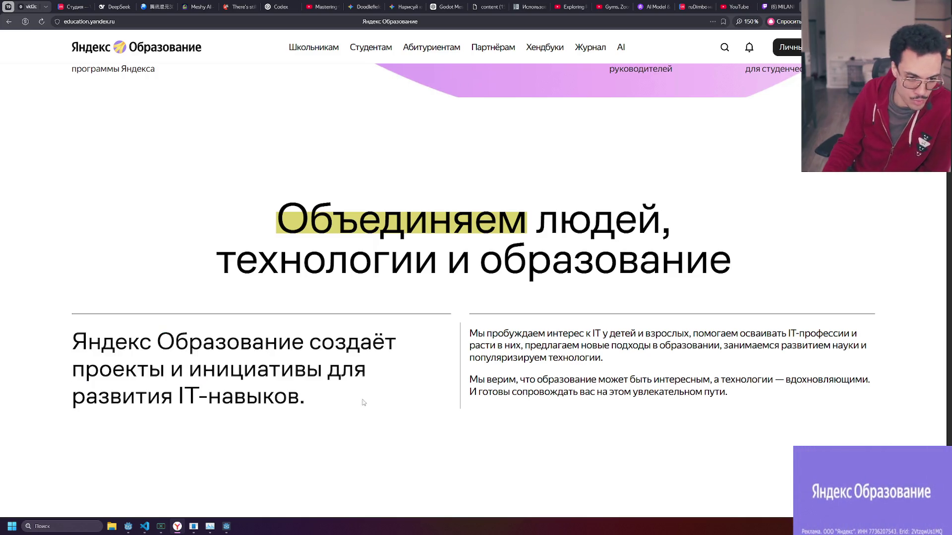
pyautogui.moveTo(266, 397); pyautogui.dragTo(68, 307)
pyautogui.click(394, 399)
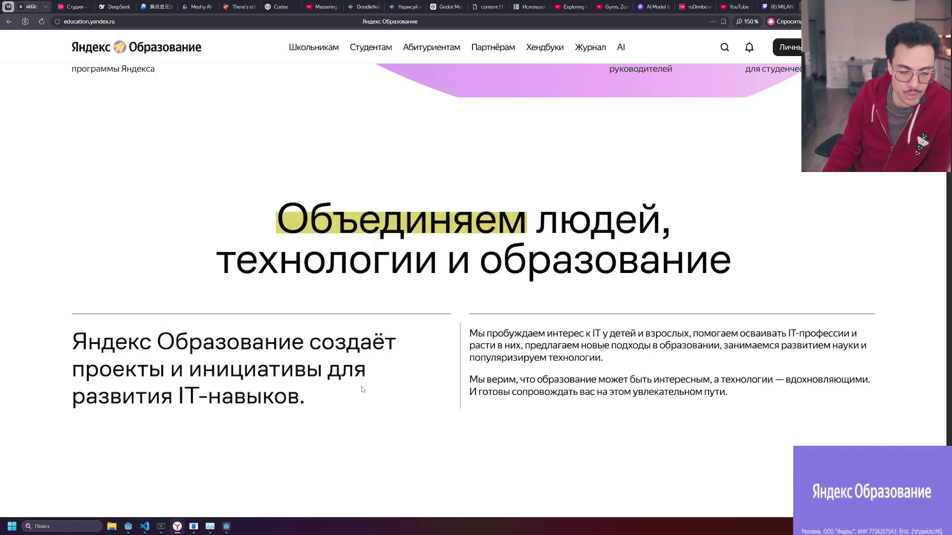
pyautogui.scroll(4, 363, 390)
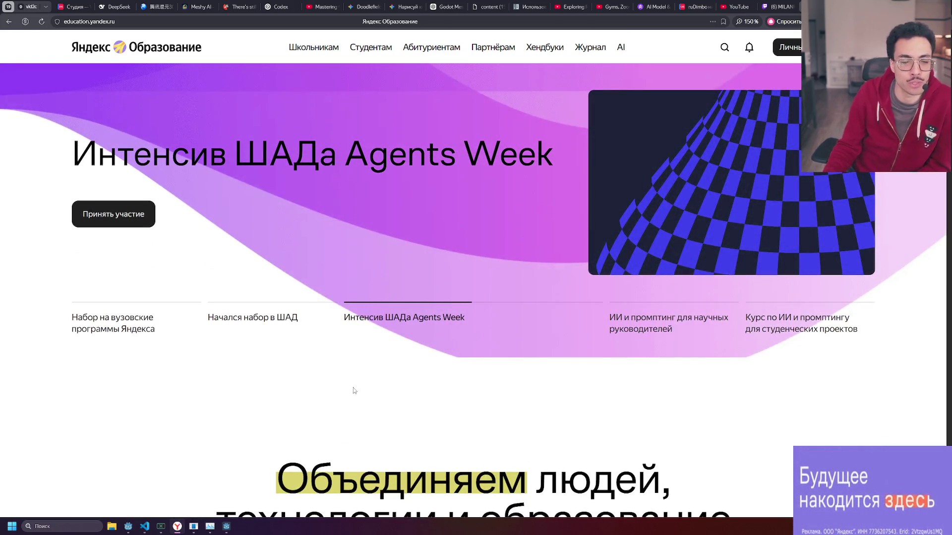
pyautogui.scroll(-4, 348, 385)
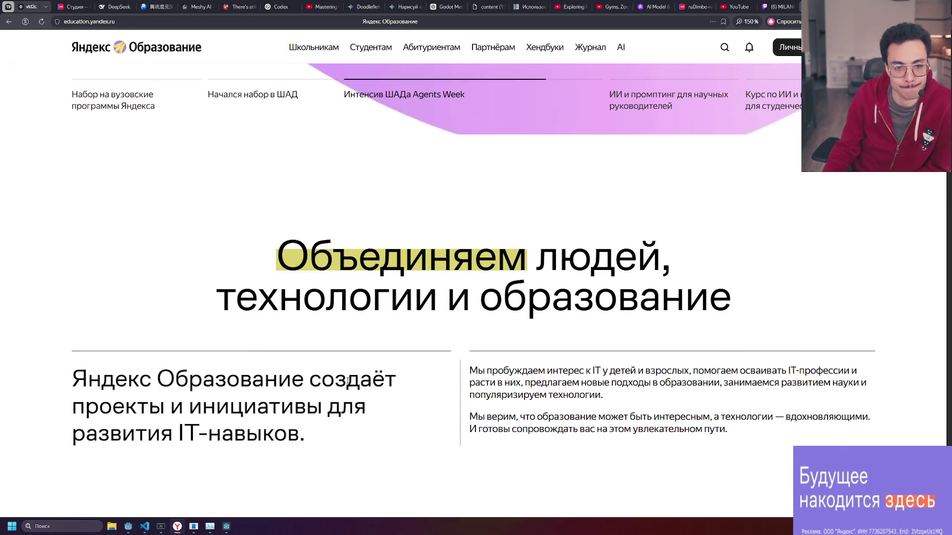
pyautogui.scroll(-3, 347, 382)
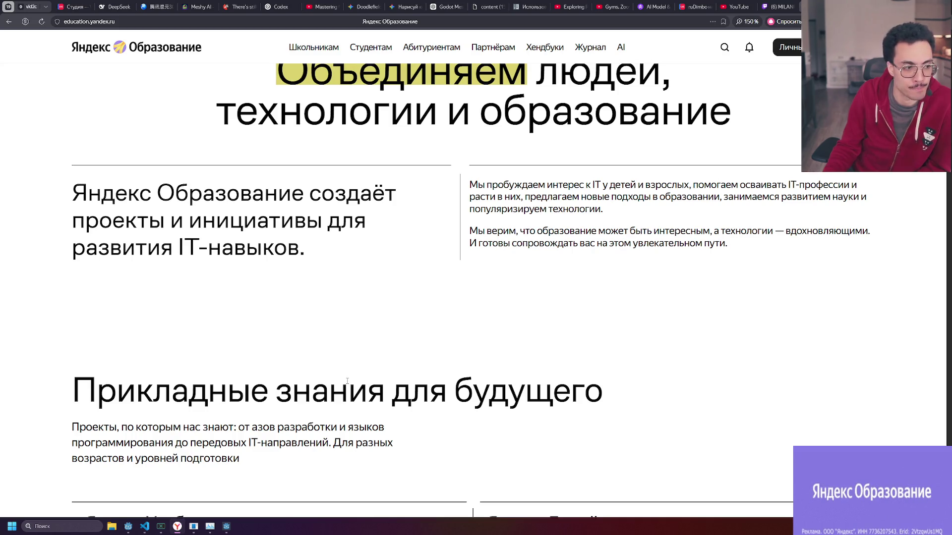
pyautogui.scroll(-4, 347, 382)
pyautogui.scroll(10, 347, 384)
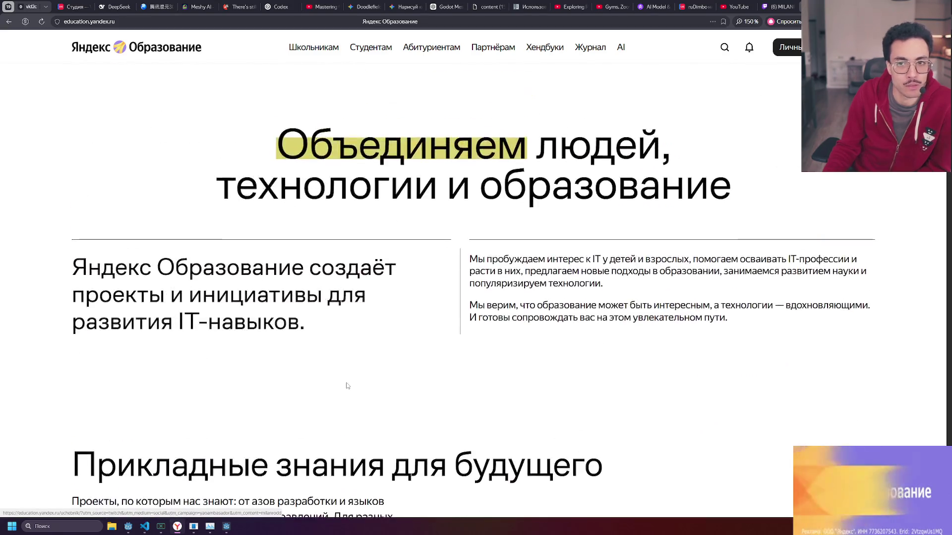
pyautogui.scroll(1, 350, 385)
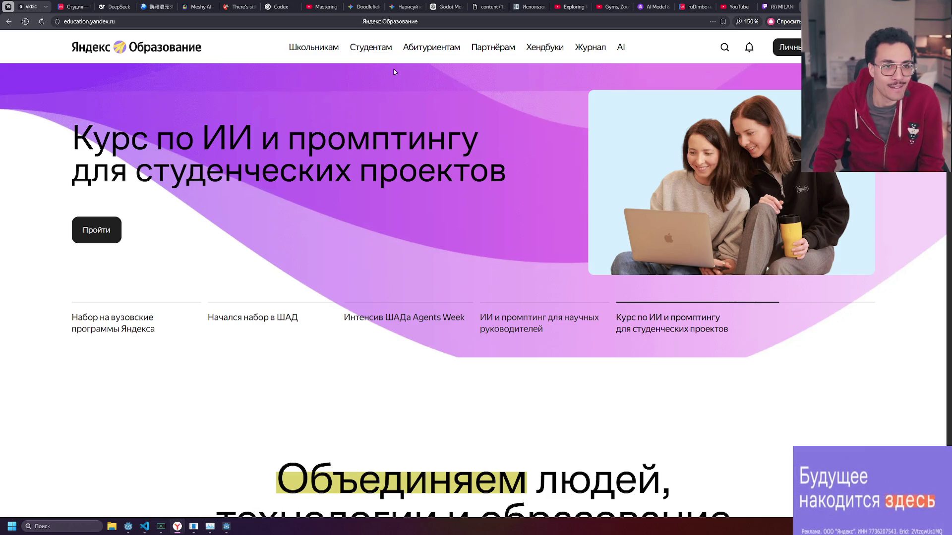
# Scroll the Yandex Education homepage down to the 'Прикладные знания для будущего' project cards.
pyautogui.scroll(-1, 394, 72)
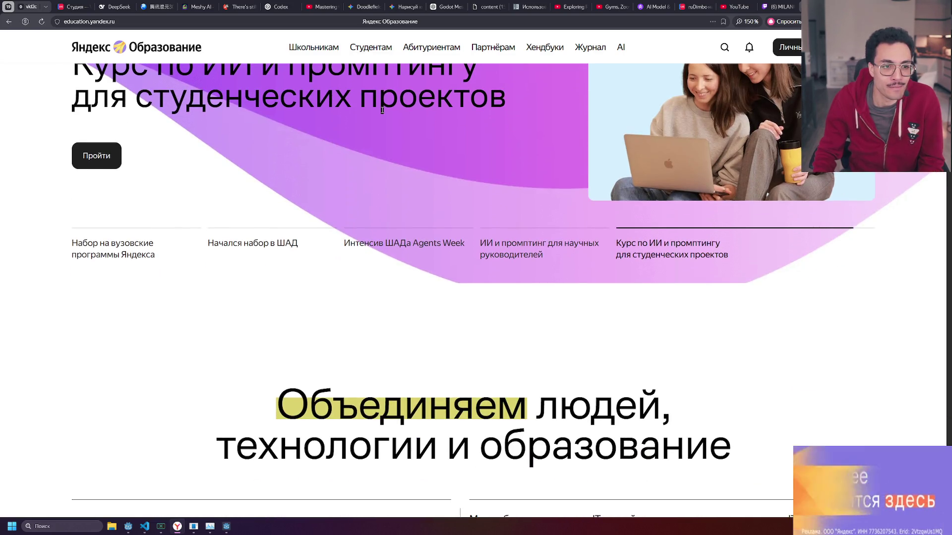
pyautogui.scroll(1, 330, 137)
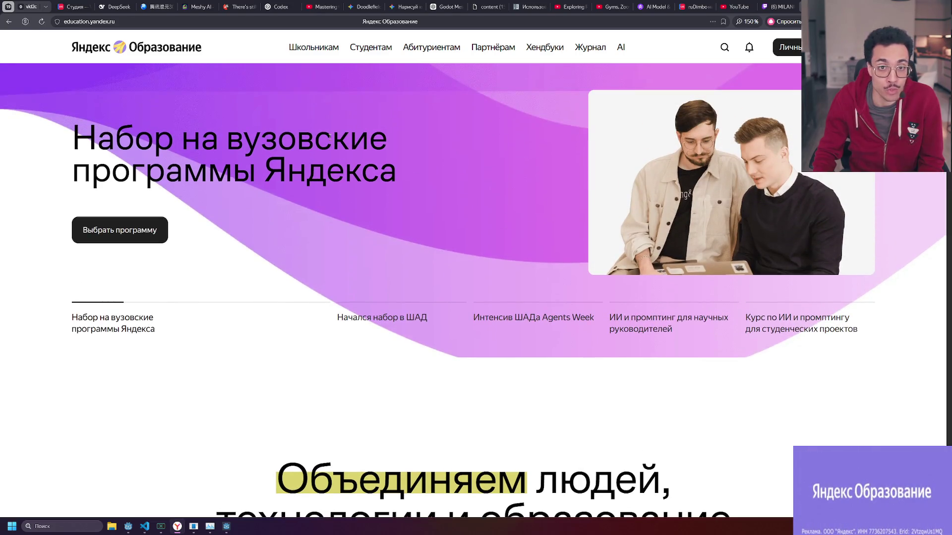
pyautogui.scroll(-9, 329, 136)
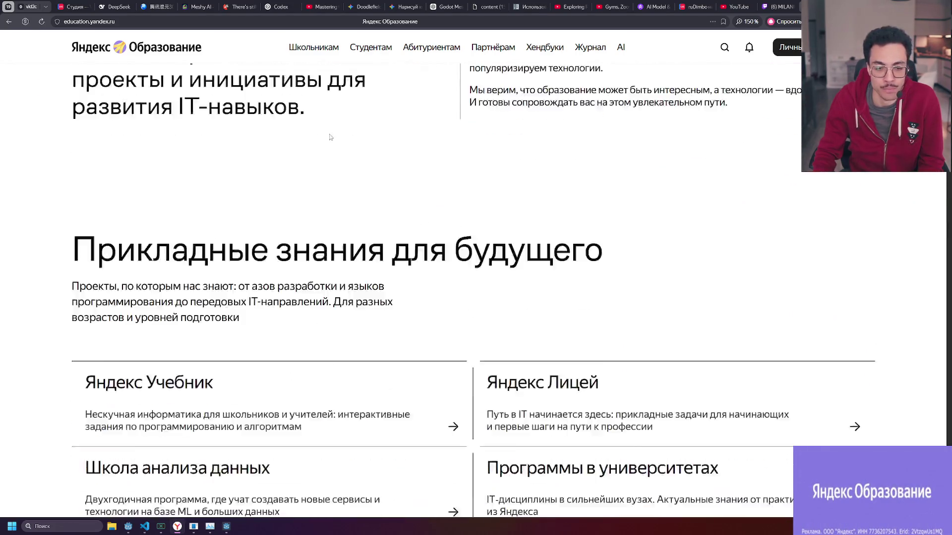
pyautogui.scroll(-1, 330, 134)
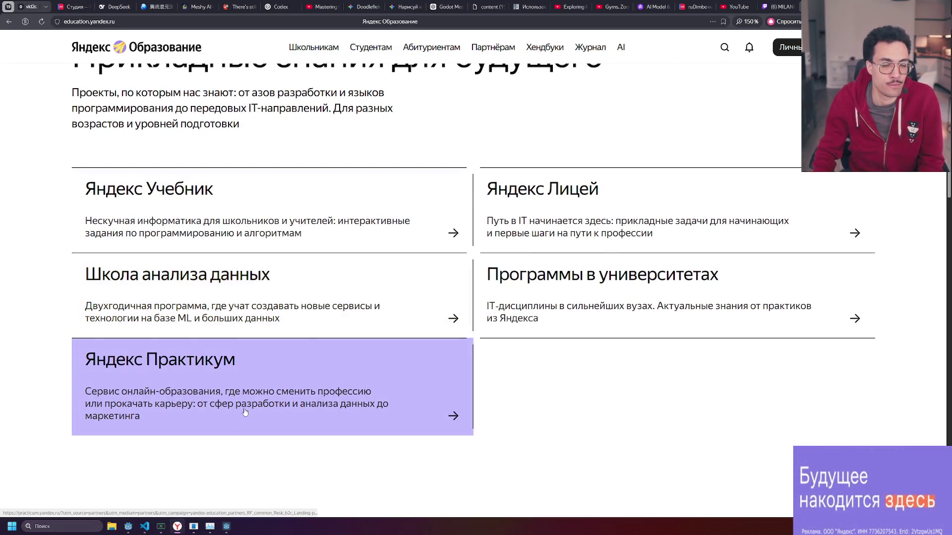
pyautogui.scroll(2, 199, 356)
pyautogui.scroll(-2, 199, 356)
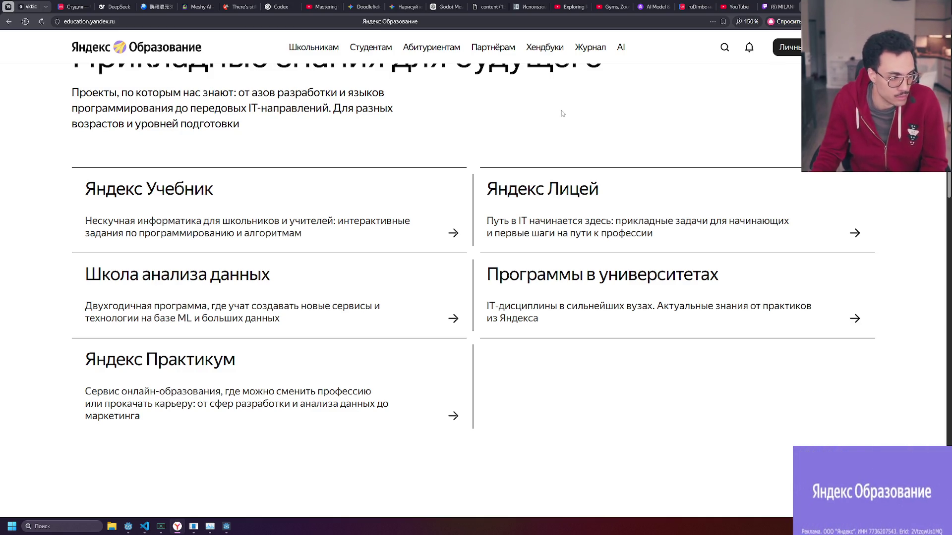
pyautogui.scroll(-5, 561, 113)
pyautogui.scroll(-3, 562, 113)
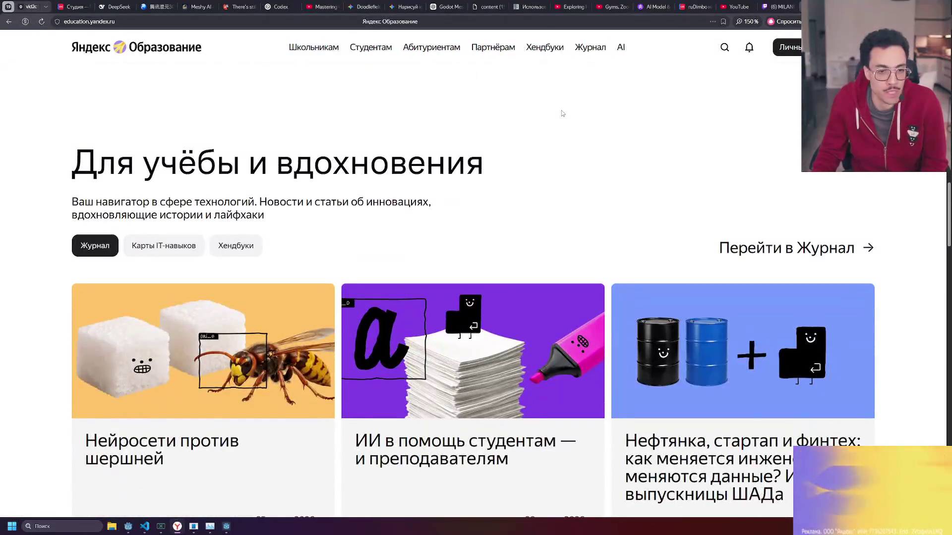
pyautogui.scroll(-3, 562, 114)
pyautogui.scroll(-10, 561, 114)
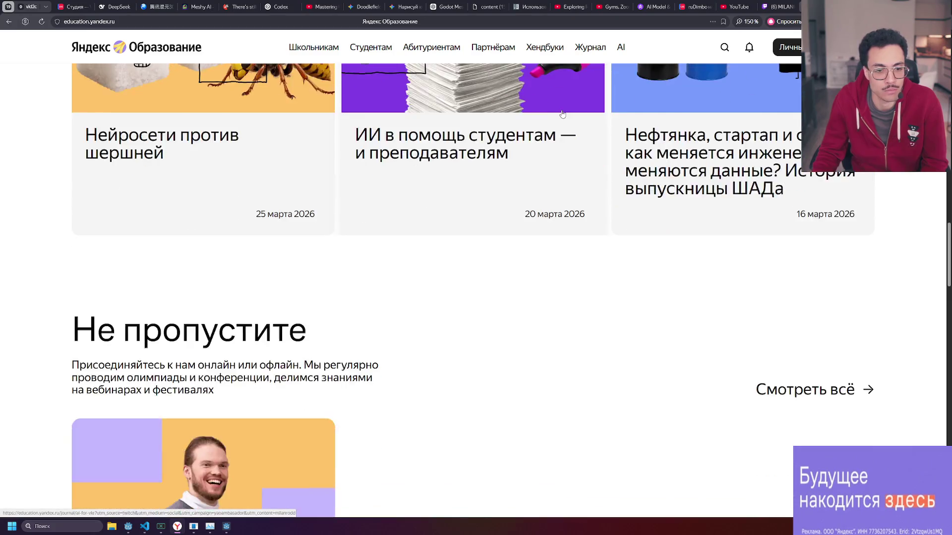
pyautogui.scroll(-14, 563, 113)
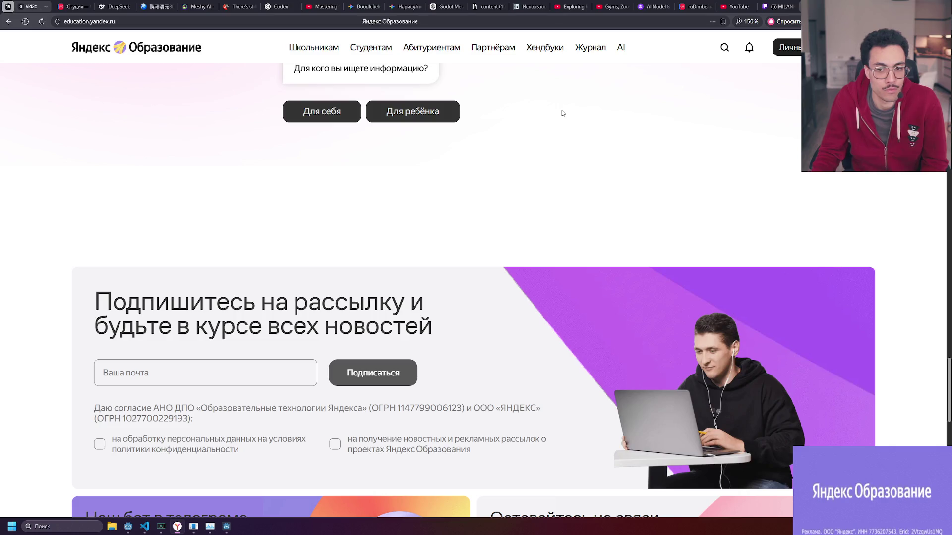
pyautogui.scroll(-12, 563, 113)
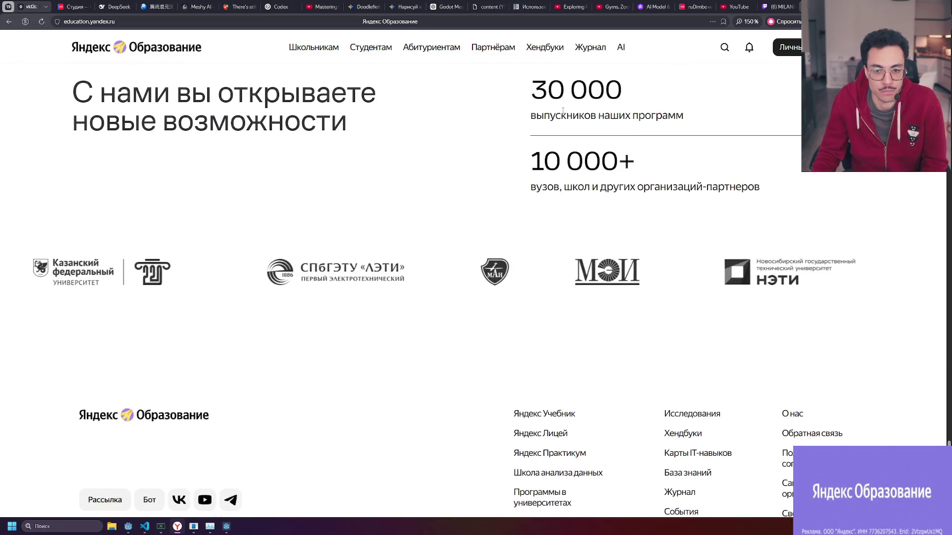
pyautogui.scroll(-1, 563, 110)
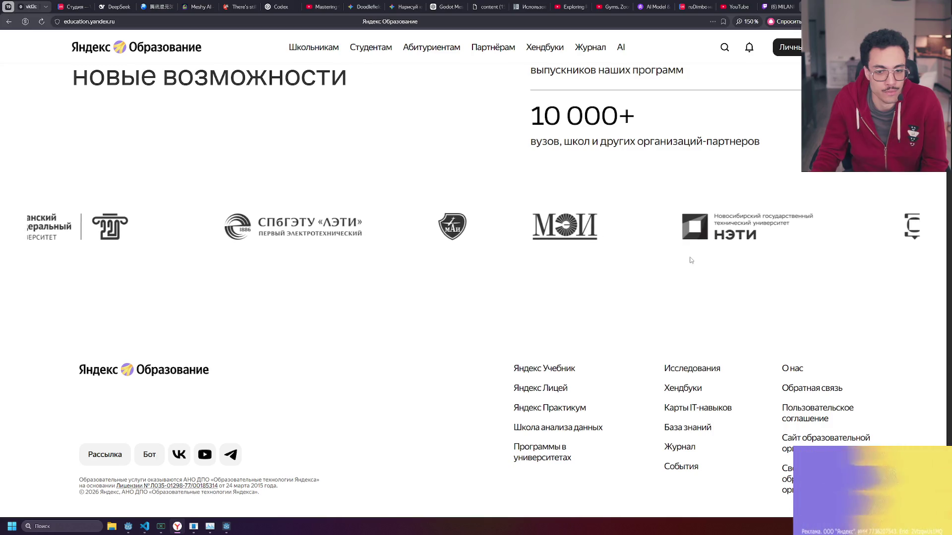
pyautogui.scroll(7, 716, 268)
pyautogui.scroll(20, 715, 267)
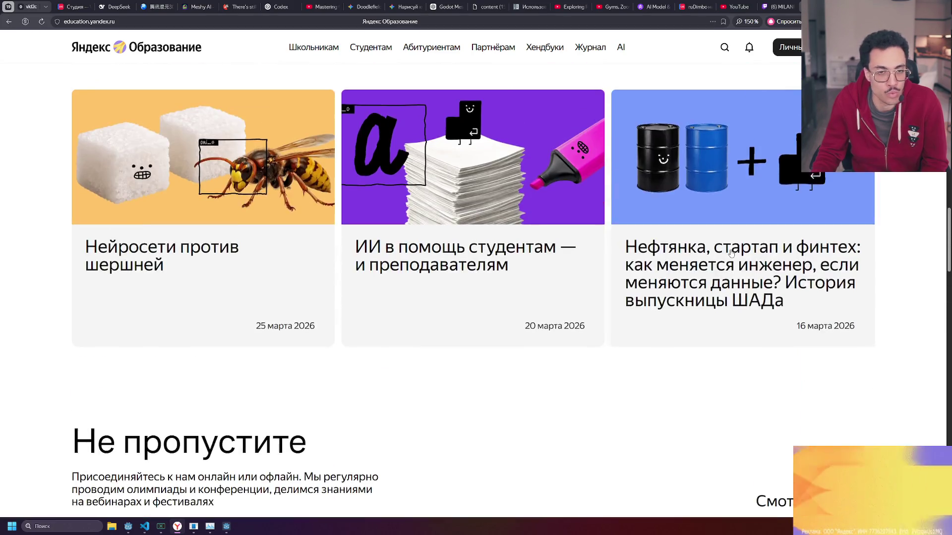
pyautogui.scroll(5, 730, 248)
pyautogui.scroll(5, 731, 249)
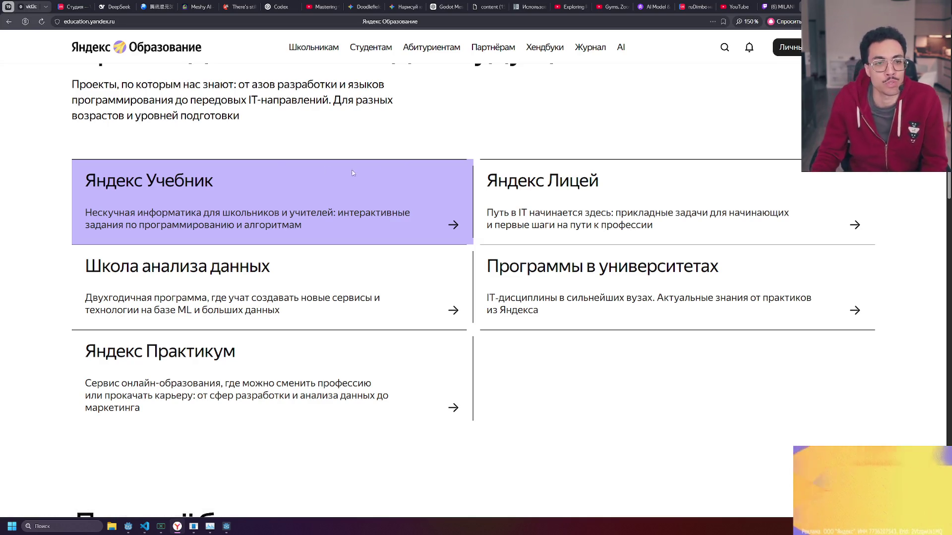
pyautogui.moveTo(251, 121); pyautogui.dragTo(63, 88)
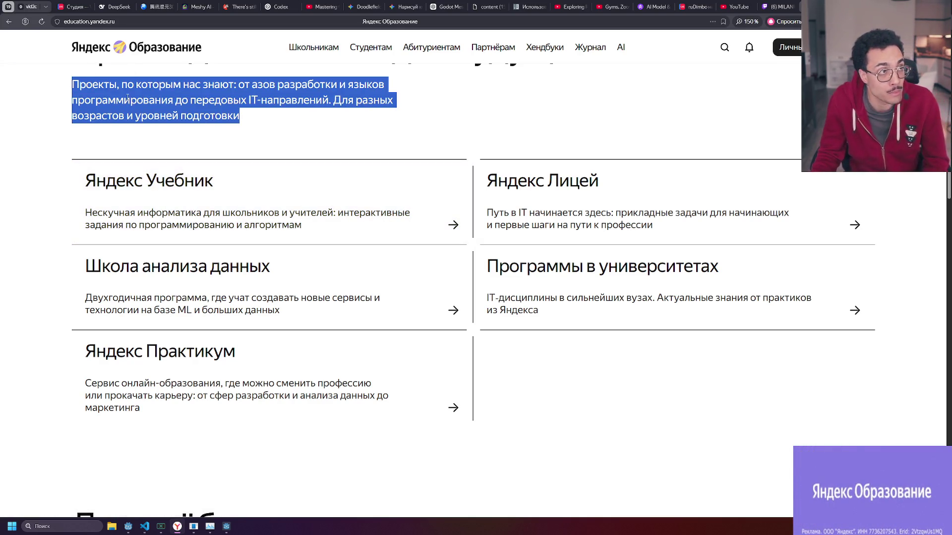
pyautogui.click(149, 103)
pyautogui.scroll(1, 148, 124)
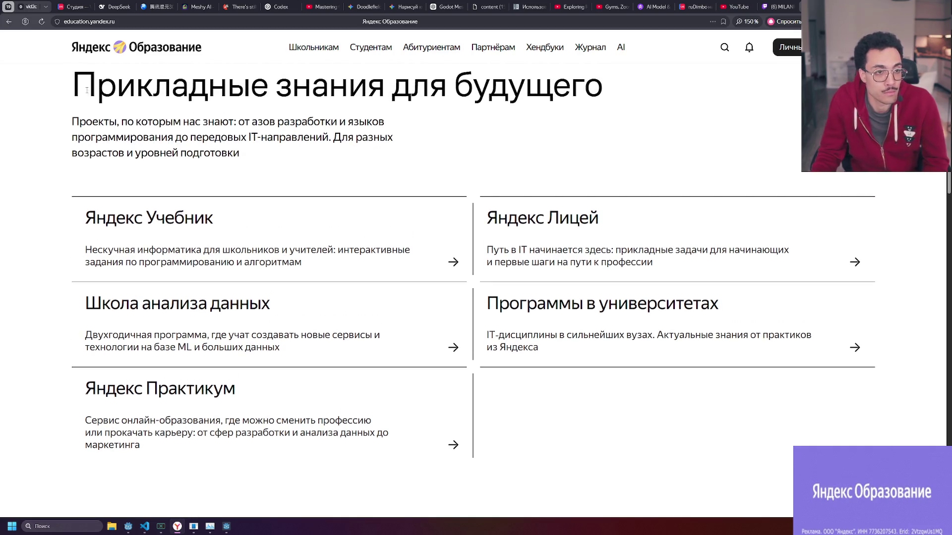
pyautogui.moveTo(97, 97); pyautogui.dragTo(315, 153)
pyautogui.click(315, 153)
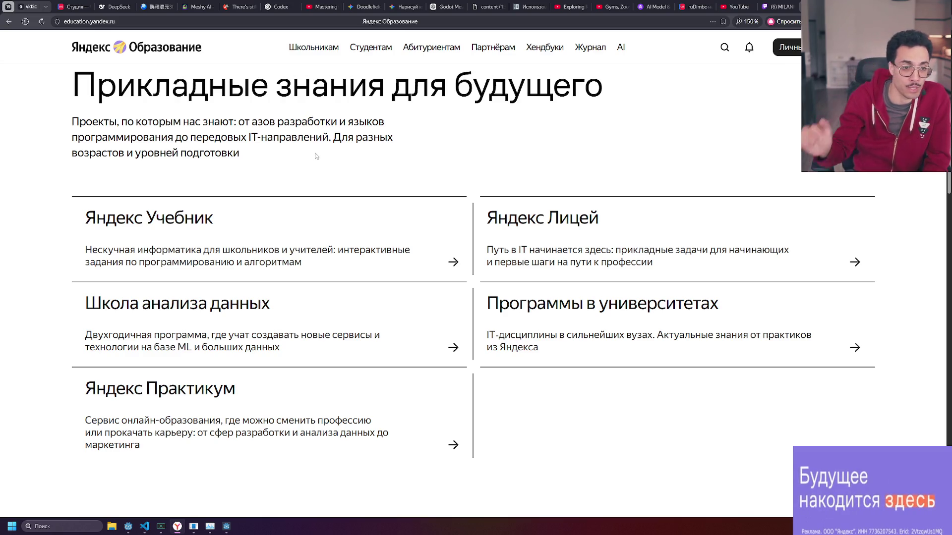
pyautogui.moveTo(288, 157)
pyautogui.mouseDown()
pyautogui.moveTo(187, 137)
pyautogui.moveTo(72, 66)
pyautogui.moveTo(254, 122)
pyautogui.moveTo(268, 155)
pyautogui.moveTo(90, 96)
pyautogui.mouseUp()
pyautogui.click(249, 166)
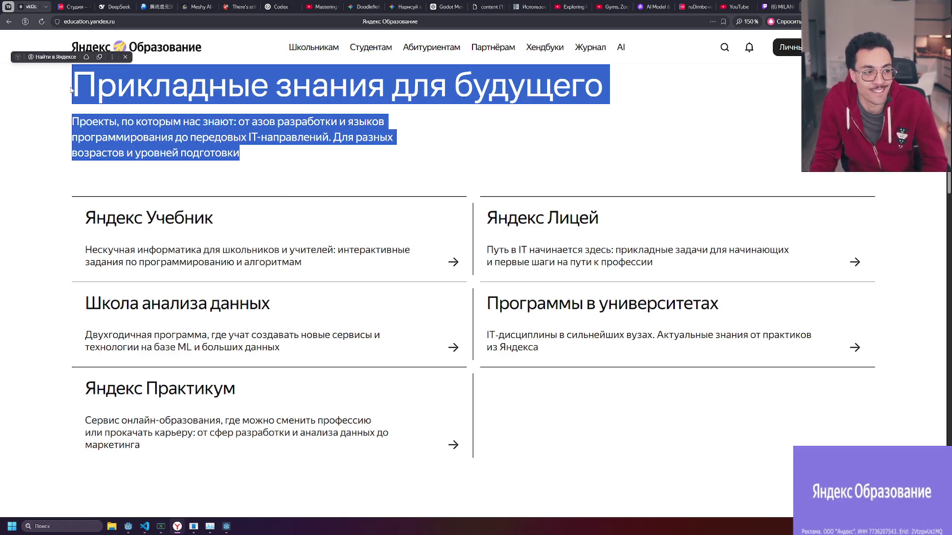
pyautogui.click(411, 177)
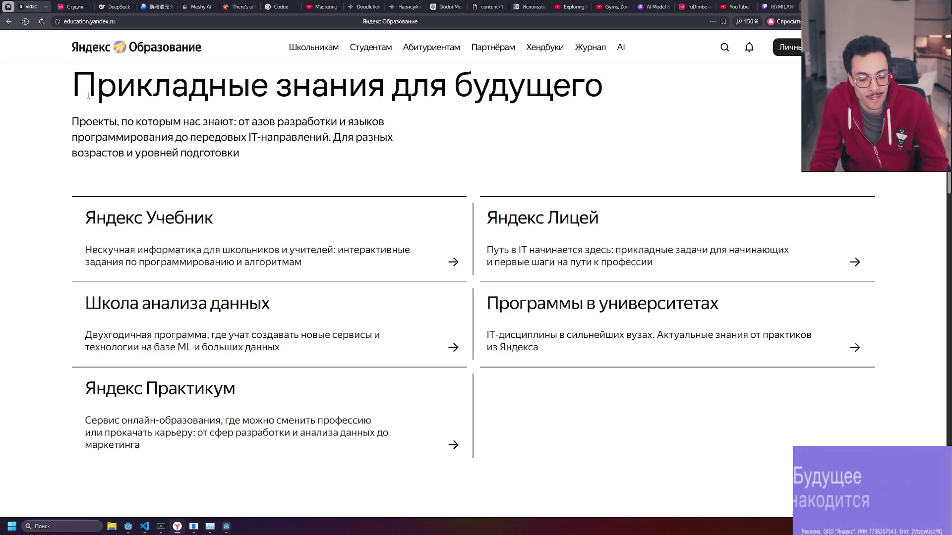
pyautogui.moveTo(256, 164); pyautogui.dragTo(112, 92)
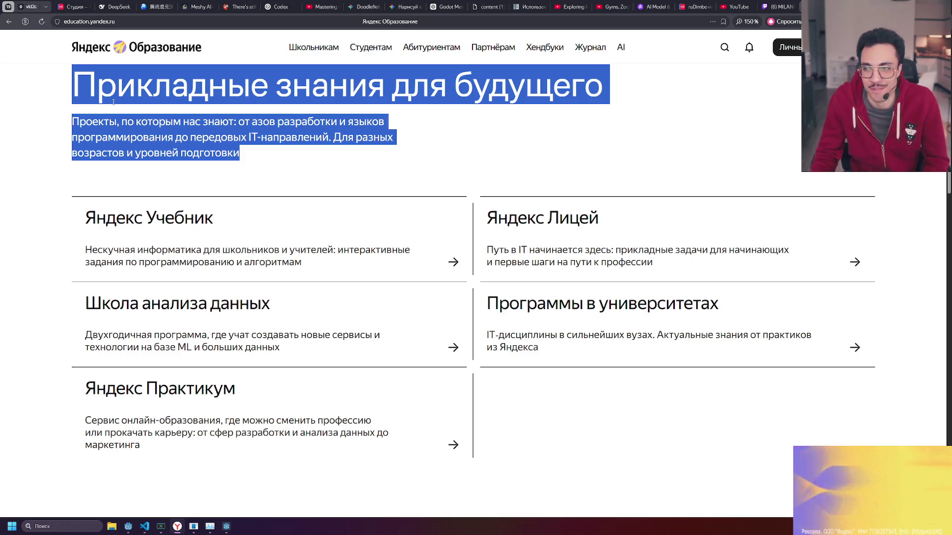
pyautogui.click(301, 171)
pyautogui.moveTo(237, 153)
pyautogui.mouseDown()
pyautogui.moveTo(109, 121)
pyautogui.moveTo(74, 82)
pyautogui.mouseUp()
pyautogui.click(246, 165)
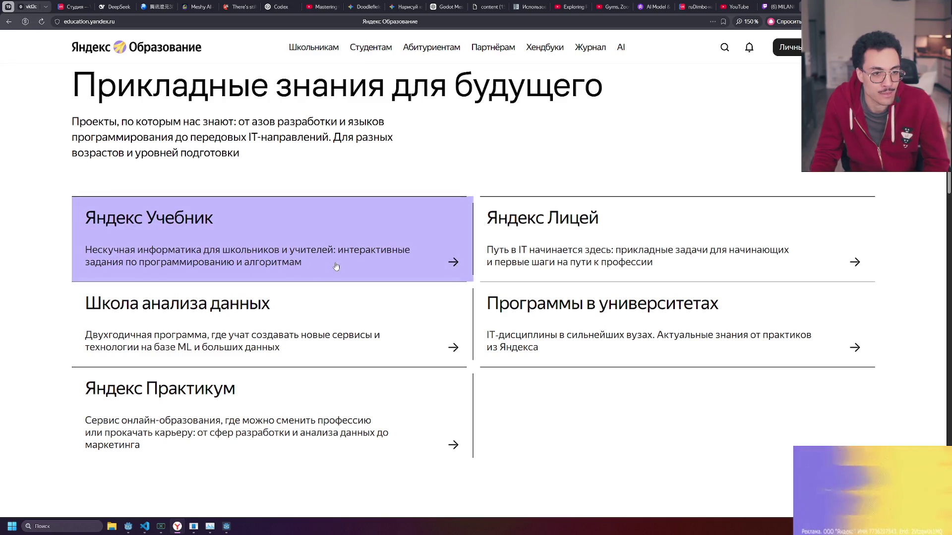
# Open the Яндекс Учебник card, then highlight and clear some heading and intro text.
pyautogui.click(371, 254)
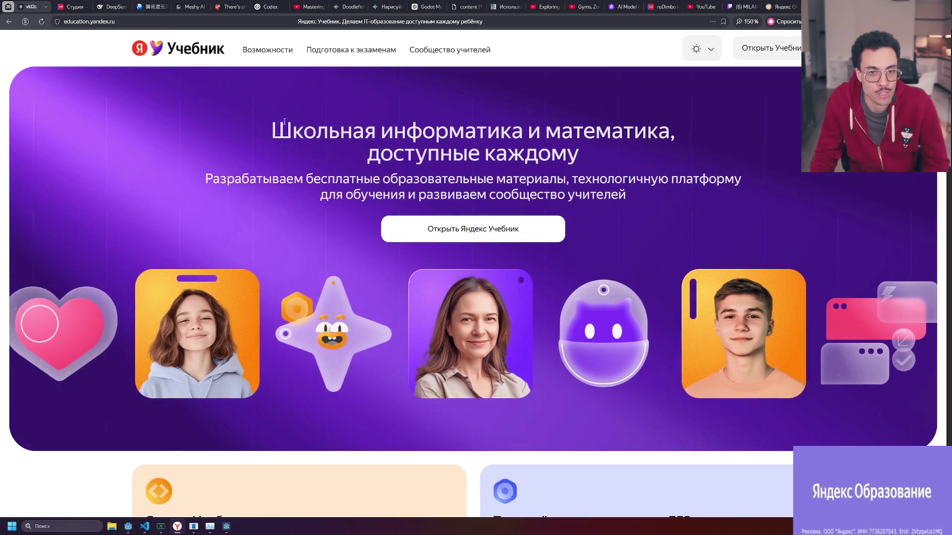
pyautogui.moveTo(284, 122); pyautogui.dragTo(567, 169)
pyautogui.click(567, 167)
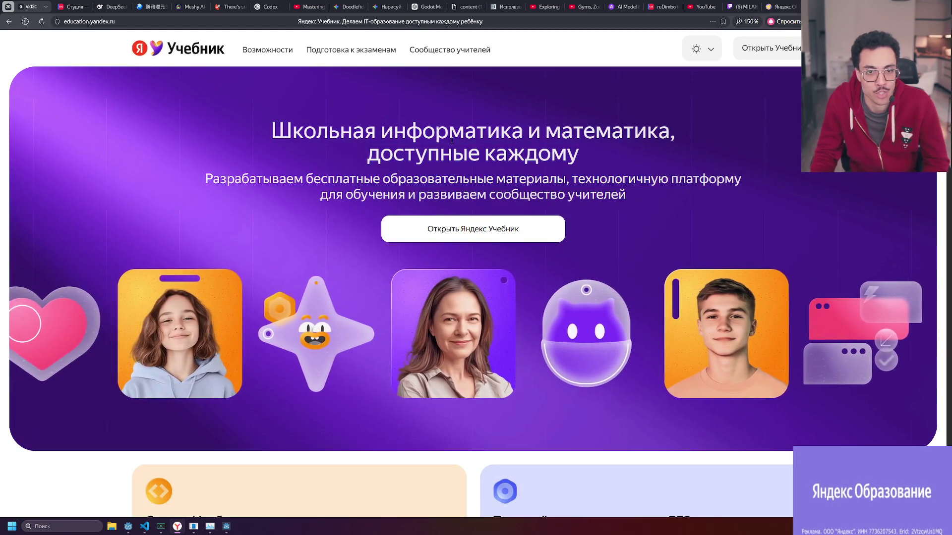
pyautogui.scroll(-5, 477, 200)
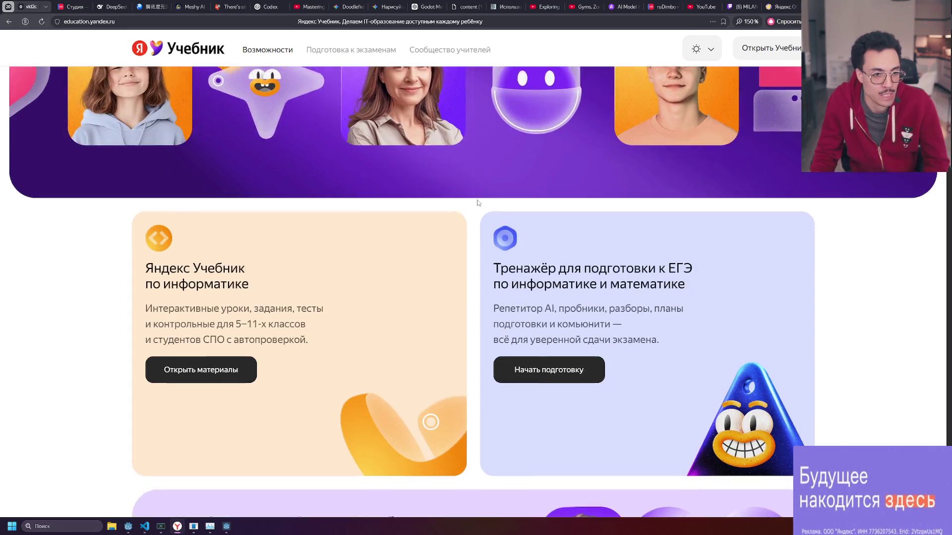
pyautogui.scroll(-2, 479, 203)
pyautogui.moveTo(493, 184)
pyautogui.mouseDown()
pyautogui.moveTo(699, 205)
pyautogui.moveTo(515, 188)
pyautogui.moveTo(142, 236)
pyautogui.moveTo(497, 193)
pyautogui.mouseUp()
pyautogui.click(708, 206)
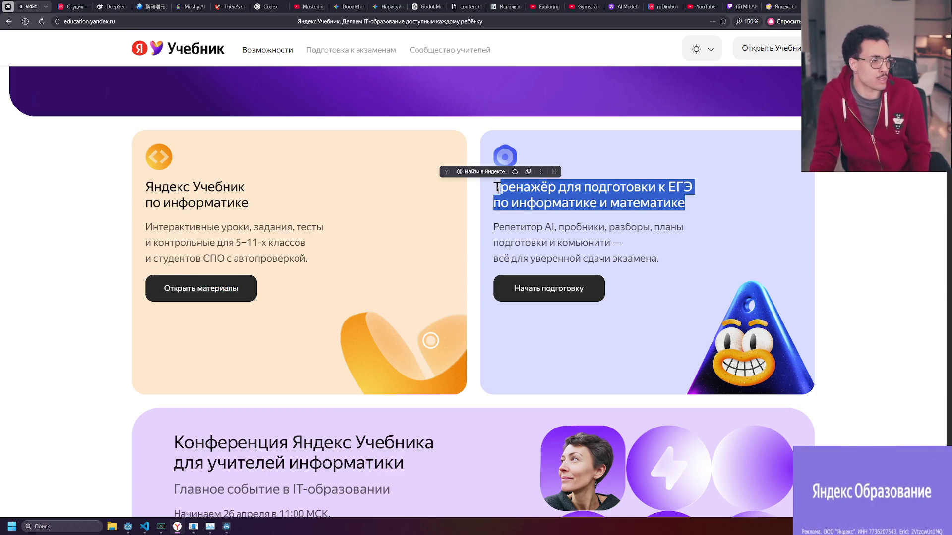
# Highlight the ЕГЭ trainer heading and description, then read down the exam-preparation section.
pyautogui.scroll(-3, 501, 187)
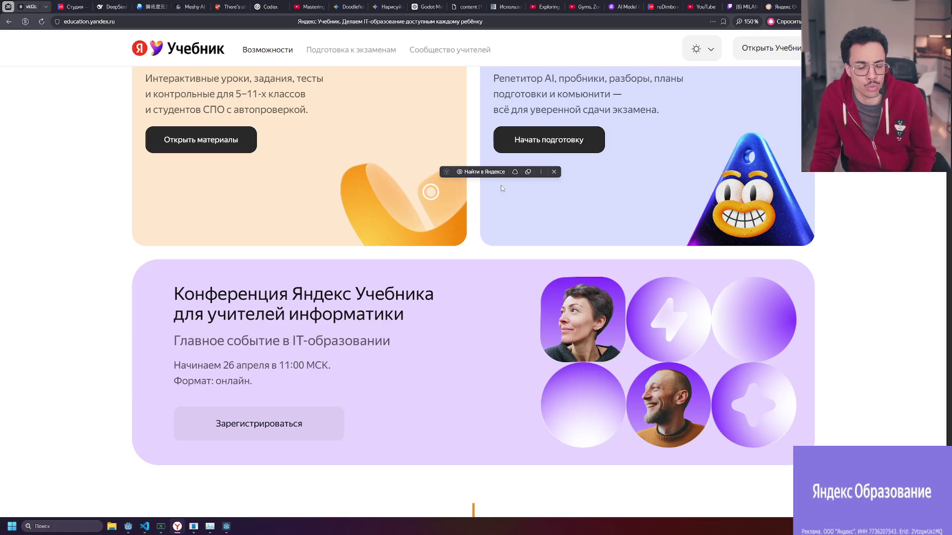
pyautogui.scroll(2, 500, 187)
pyautogui.moveTo(575, 163); pyautogui.dragTo(590, 195)
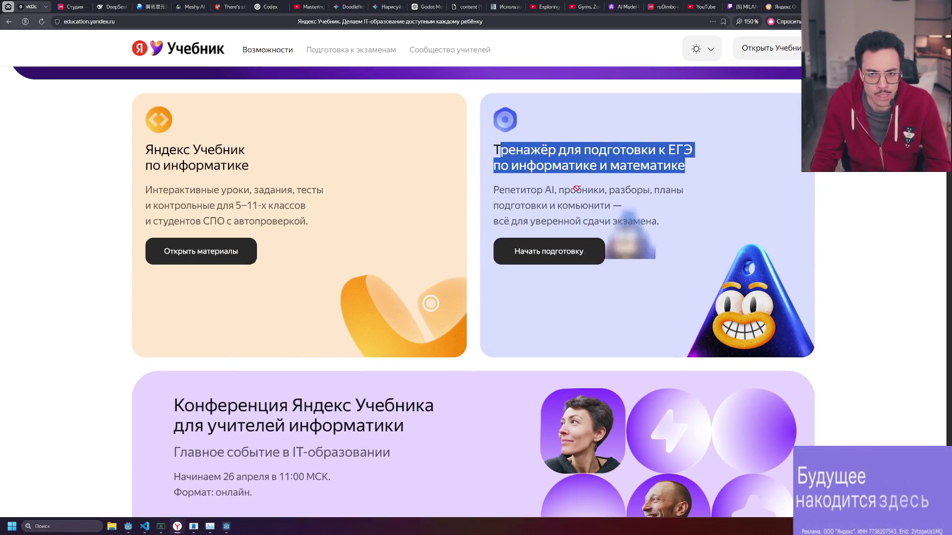
pyautogui.moveTo(492, 150)
pyautogui.mouseDown()
pyautogui.moveTo(667, 233)
pyautogui.moveTo(660, 221)
pyautogui.mouseUp()
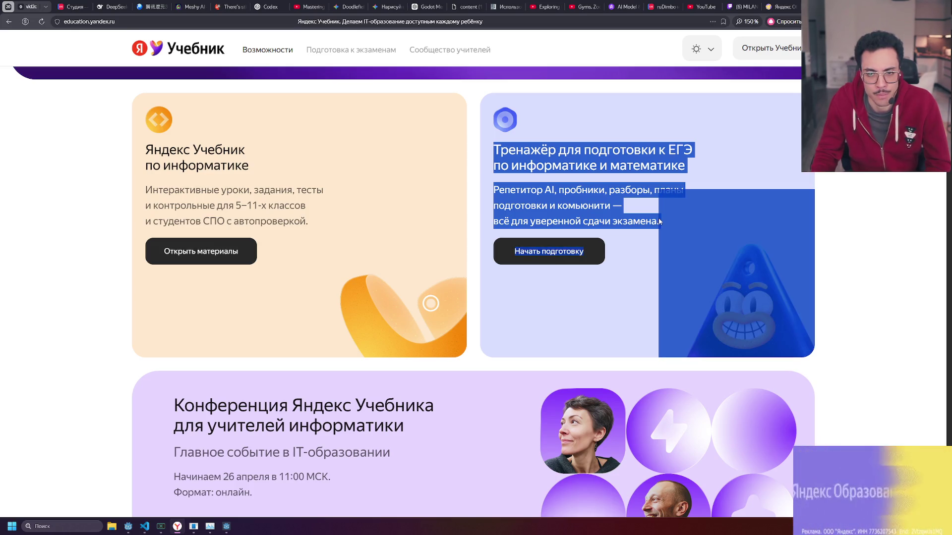
pyautogui.click(629, 217)
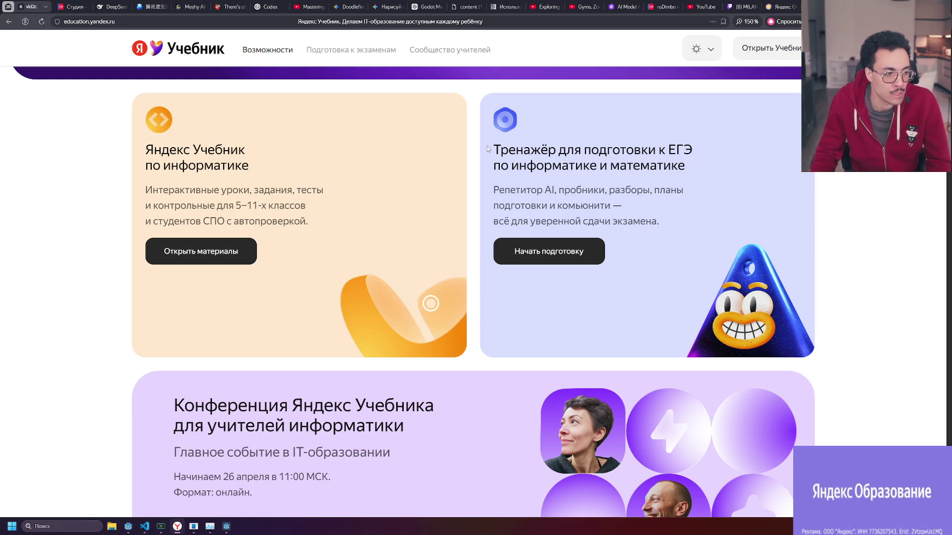
pyautogui.scroll(-6, 505, 200)
pyautogui.scroll(-7, 414, 168)
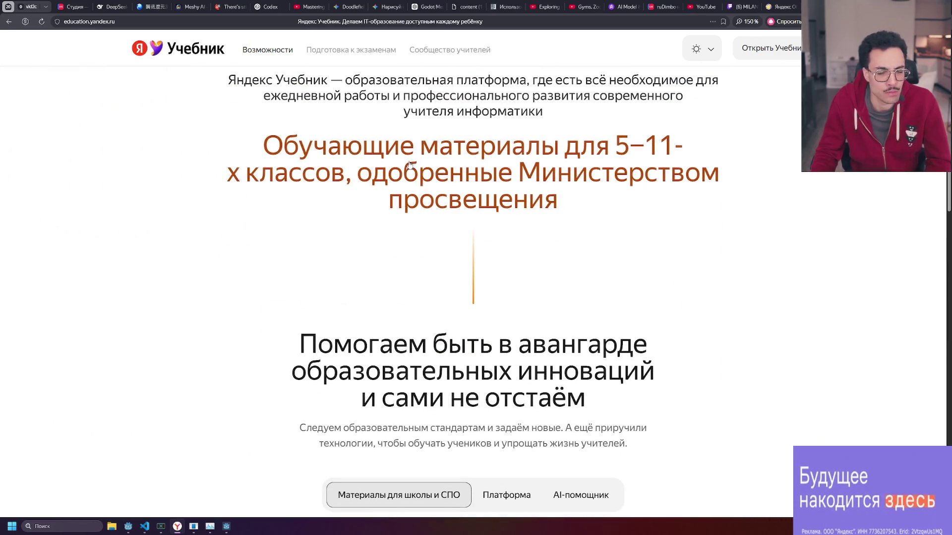
pyautogui.scroll(-8, 277, 129)
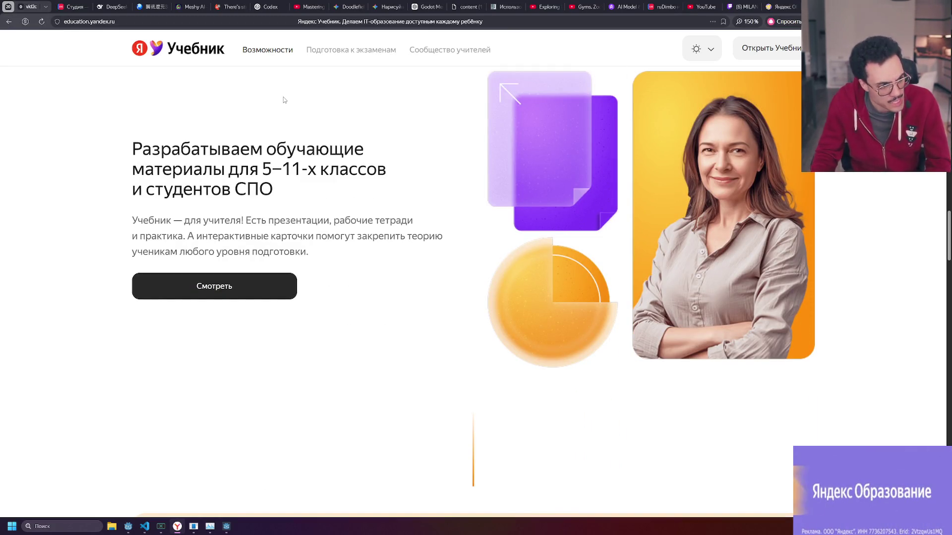
pyautogui.scroll(-8, 317, 129)
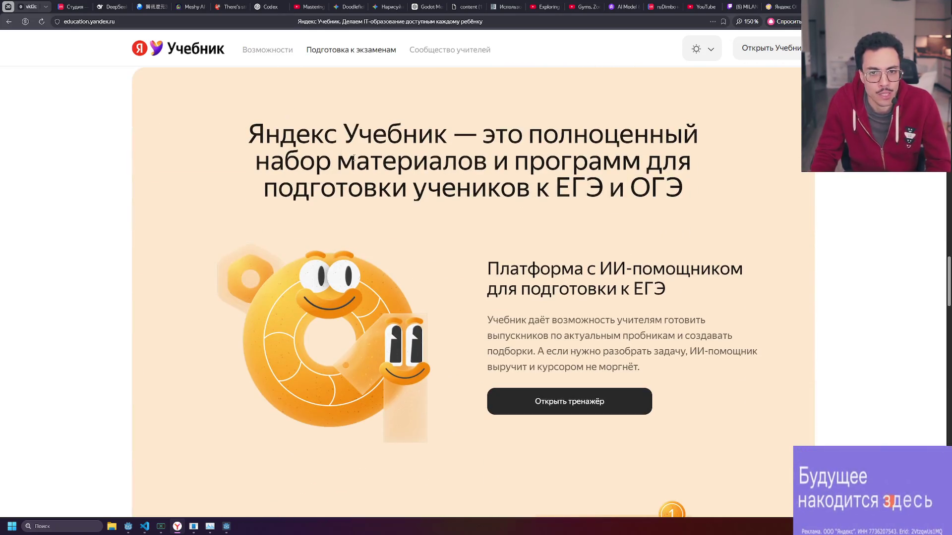
pyautogui.scroll(15, 353, 158)
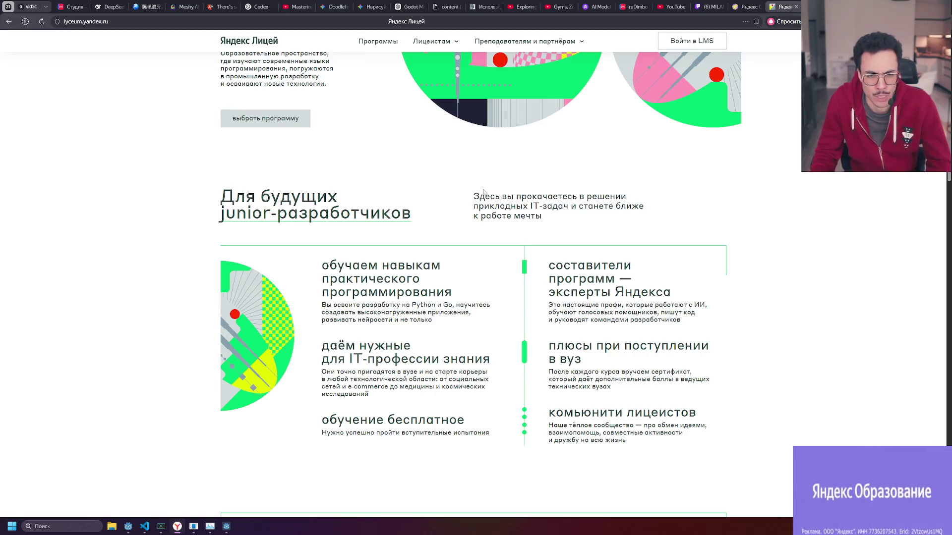
# Scroll the Самостоятельные курсы cards down to the FAQ, then go back to the Yandex Education projects page.
pyautogui.scroll(-10, 484, 191)
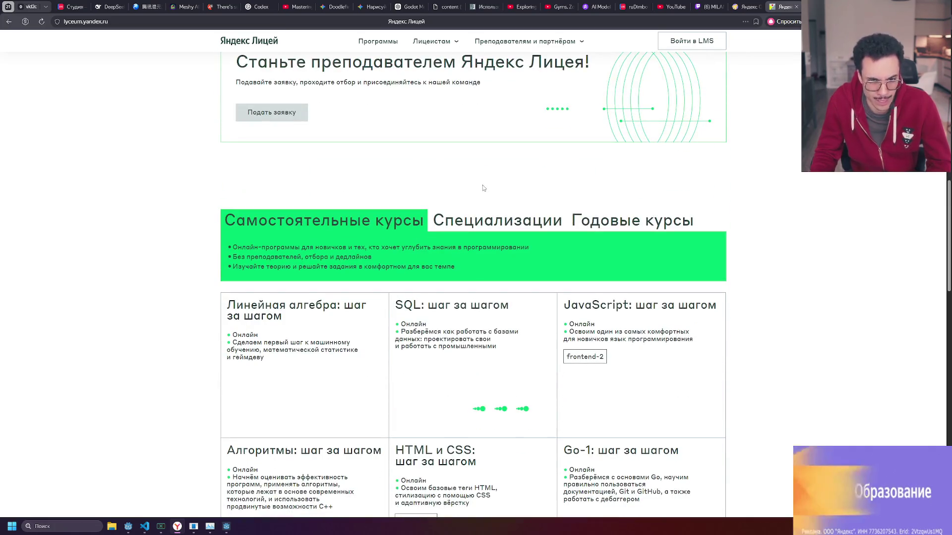
pyautogui.scroll(-3, 424, 202)
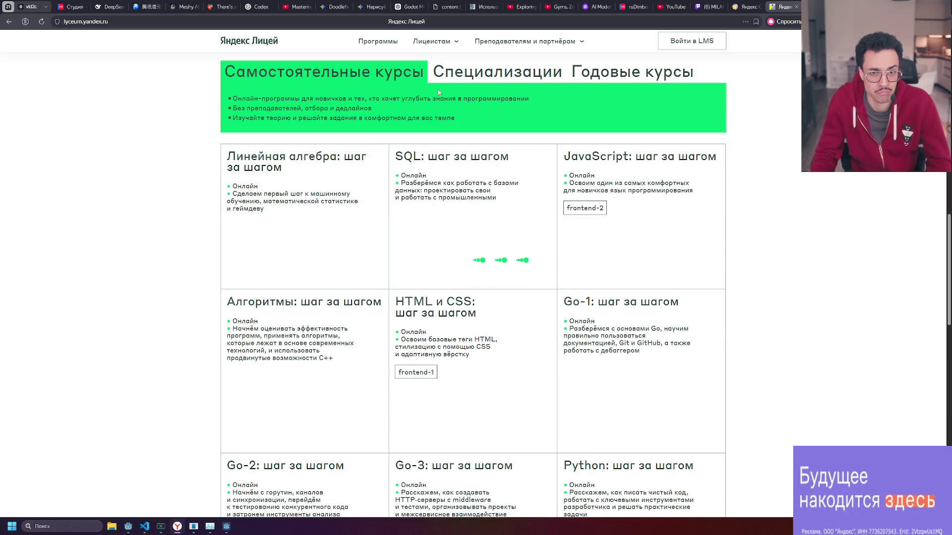
pyautogui.scroll(-5, 438, 89)
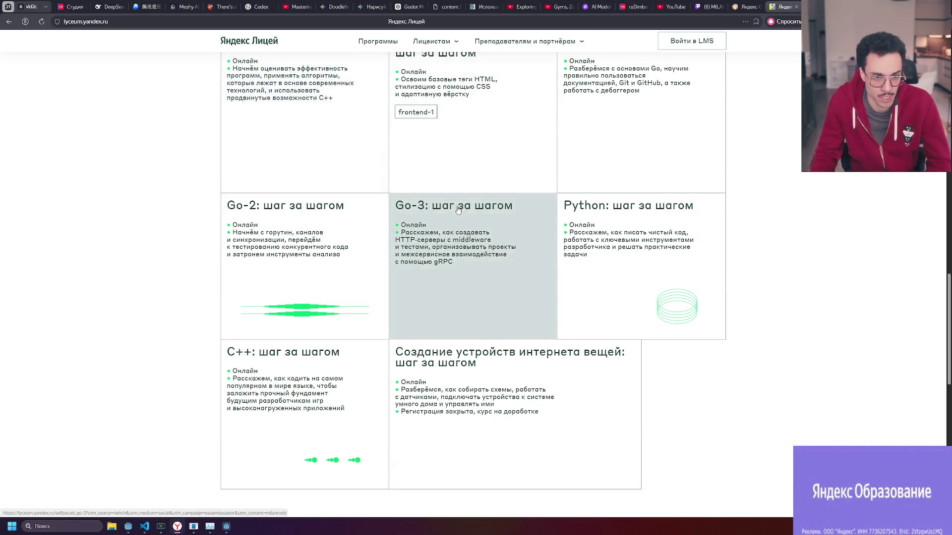
pyautogui.scroll(4, 458, 209)
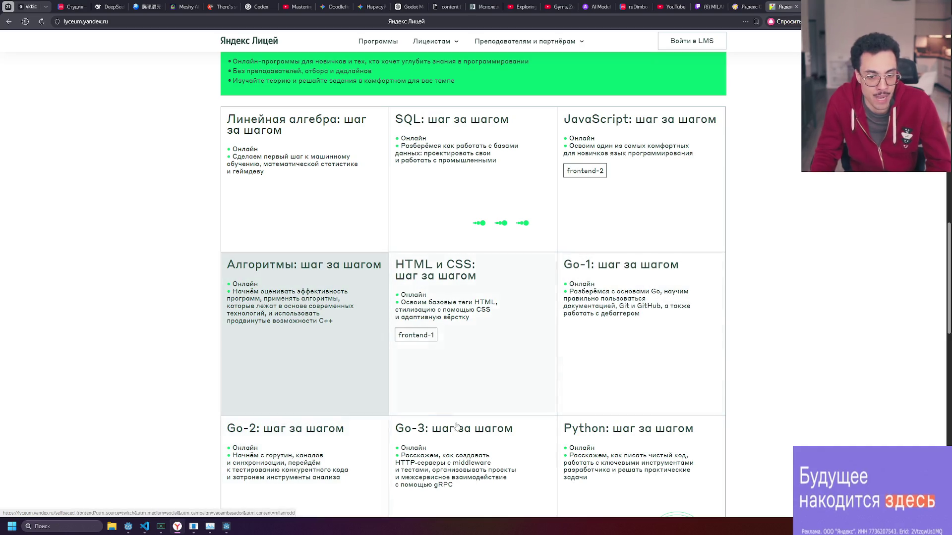
pyautogui.scroll(-3, 446, 347)
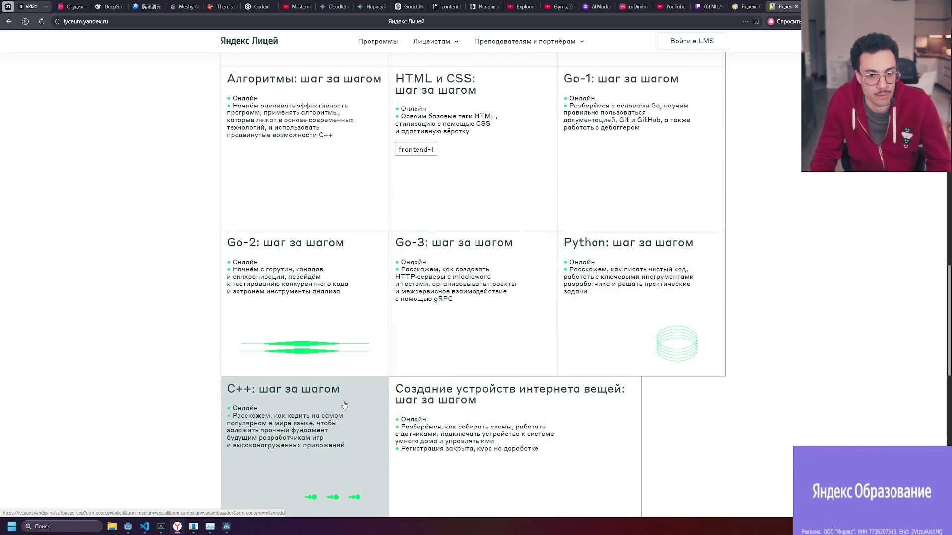
pyautogui.scroll(-2, 347, 393)
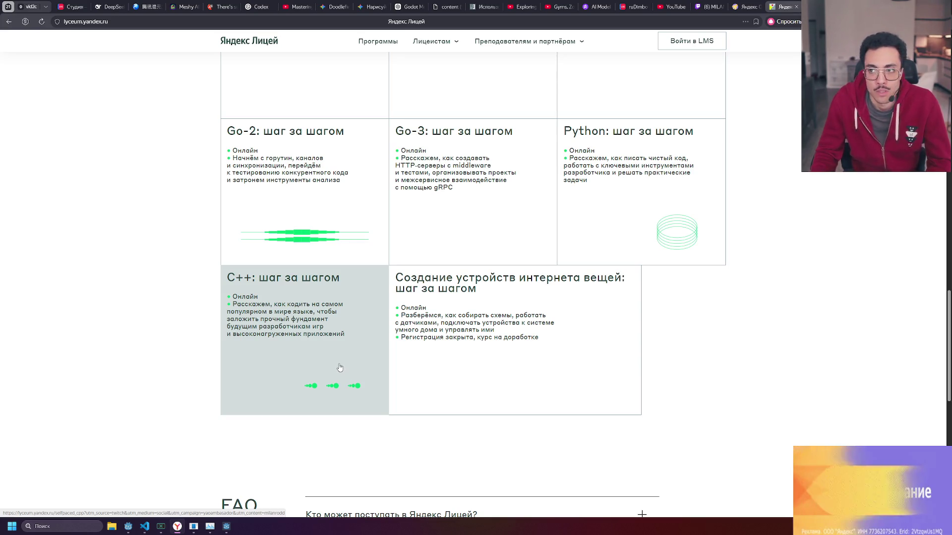
pyautogui.scroll(-4, 273, 336)
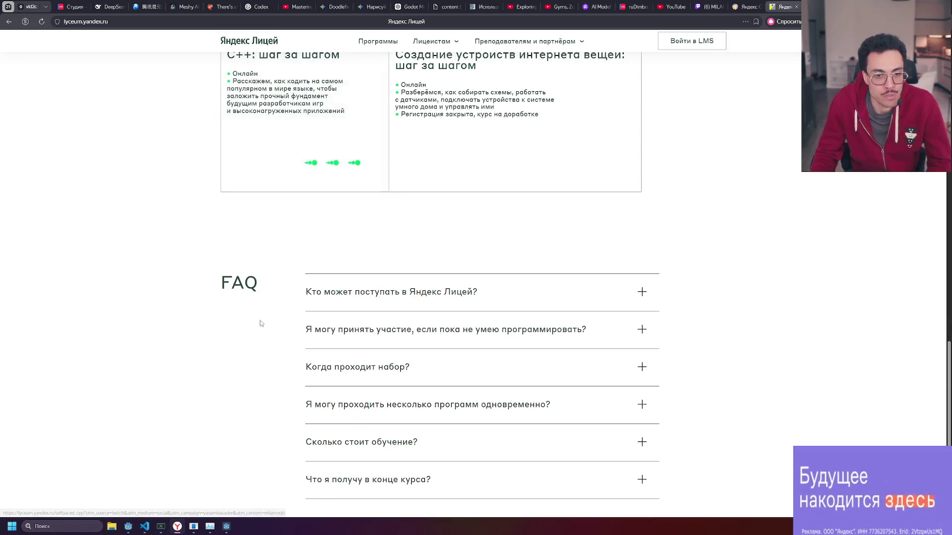
pyautogui.scroll(3, 396, 340)
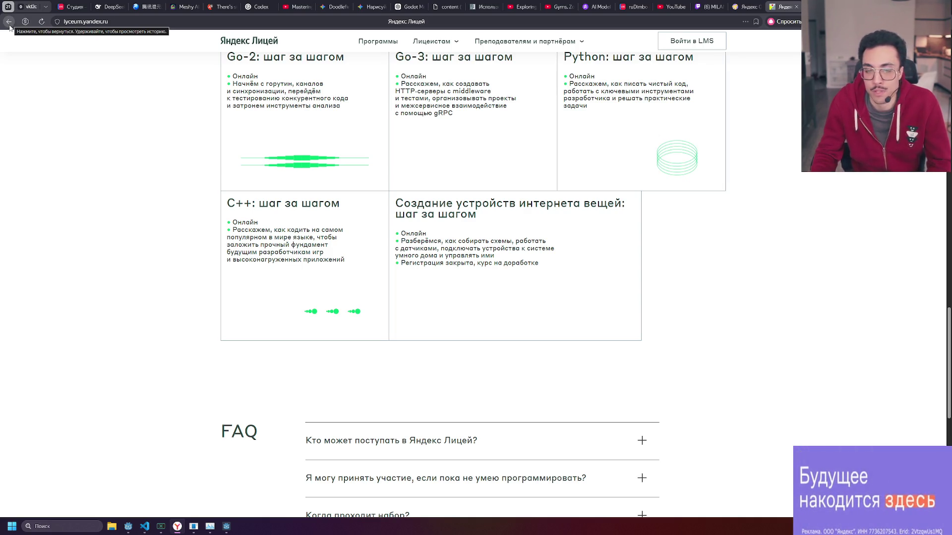
pyautogui.click(9, 22)
pyautogui.scroll(-1, 415, 249)
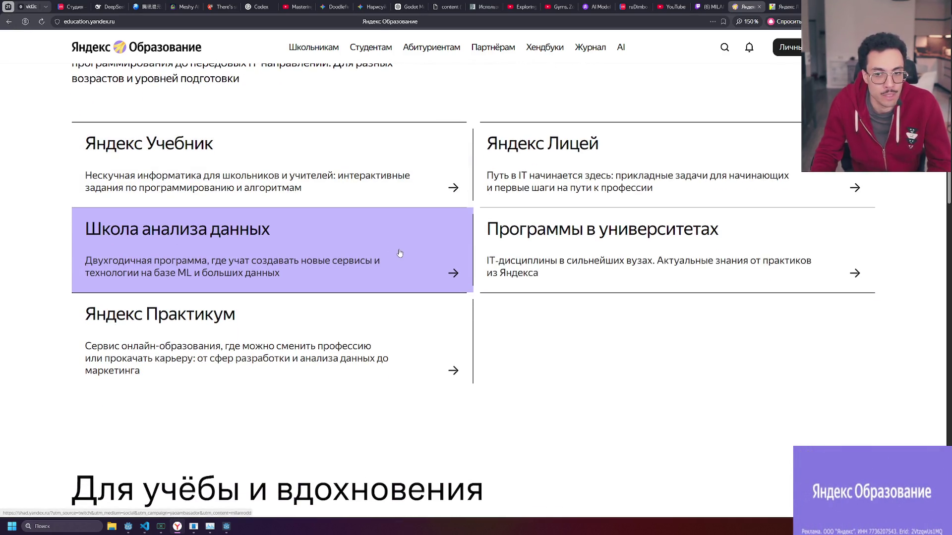
pyautogui.scroll(1, 514, 332)
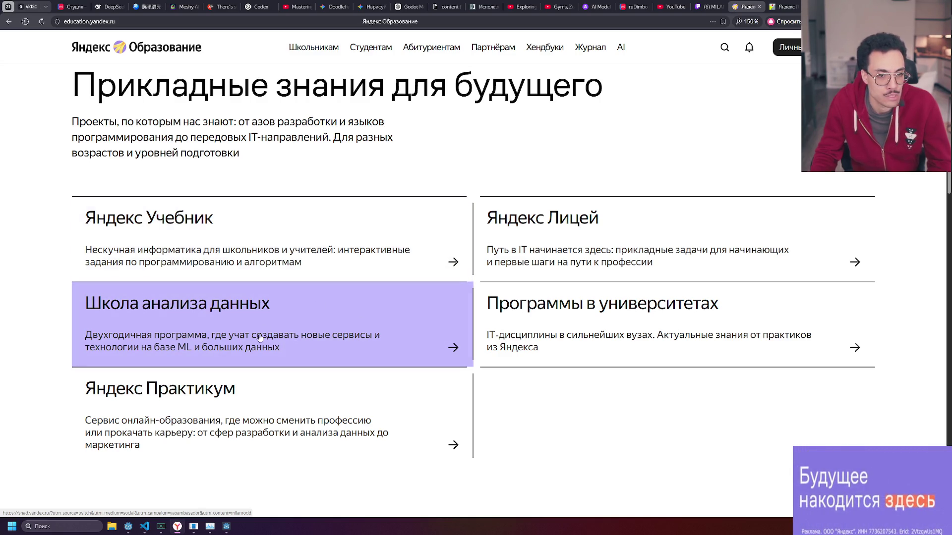
pyautogui.click(323, 326)
pyautogui.scroll(-3, 242, 193)
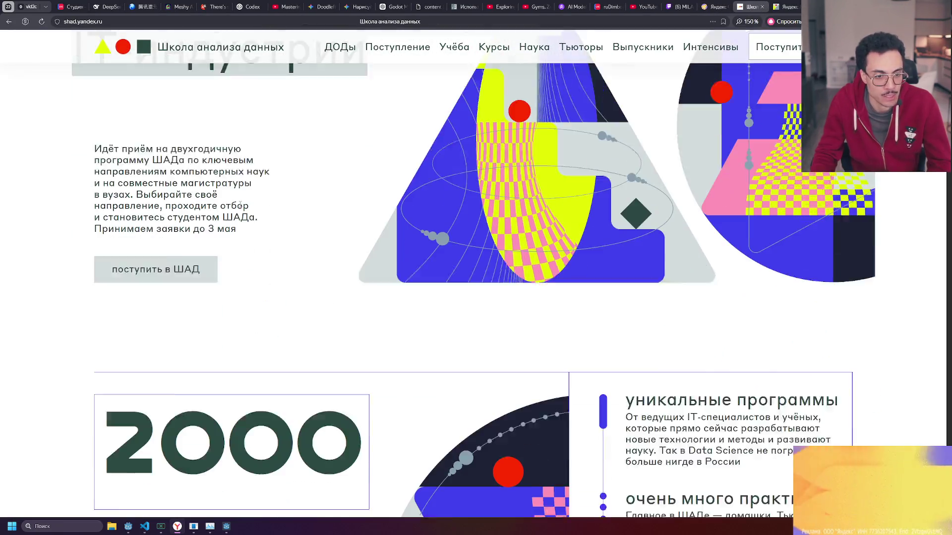
pyautogui.moveTo(238, 171); pyautogui.dragTo(103, 91)
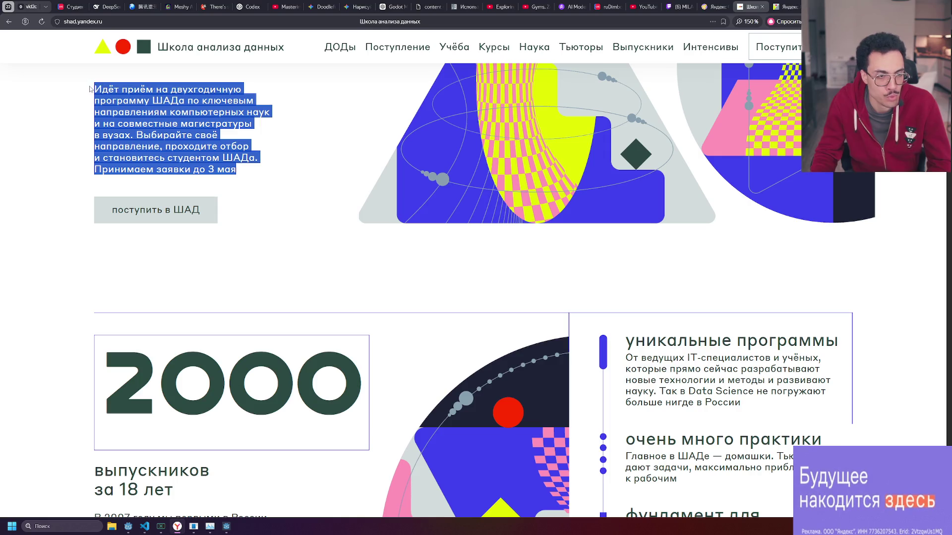
pyautogui.click(167, 125)
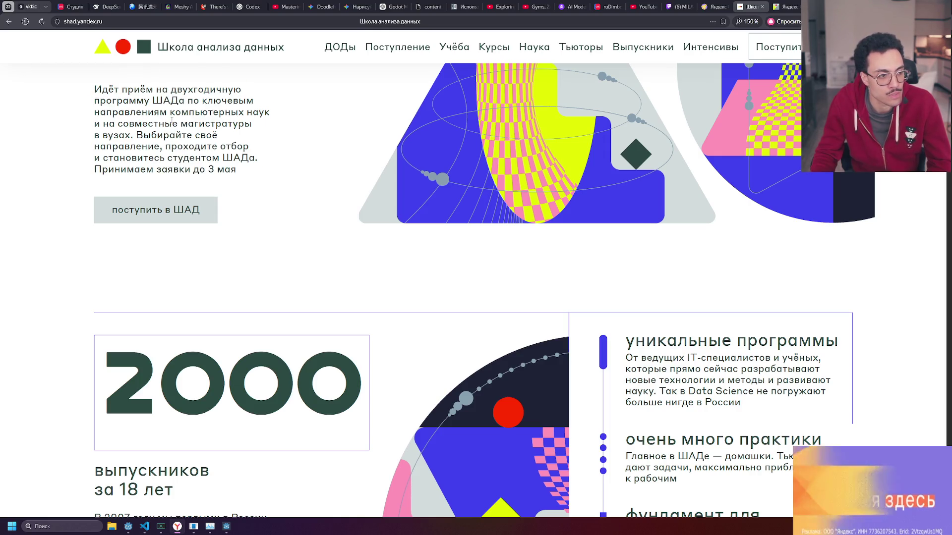
pyautogui.scroll(-2, 170, 121)
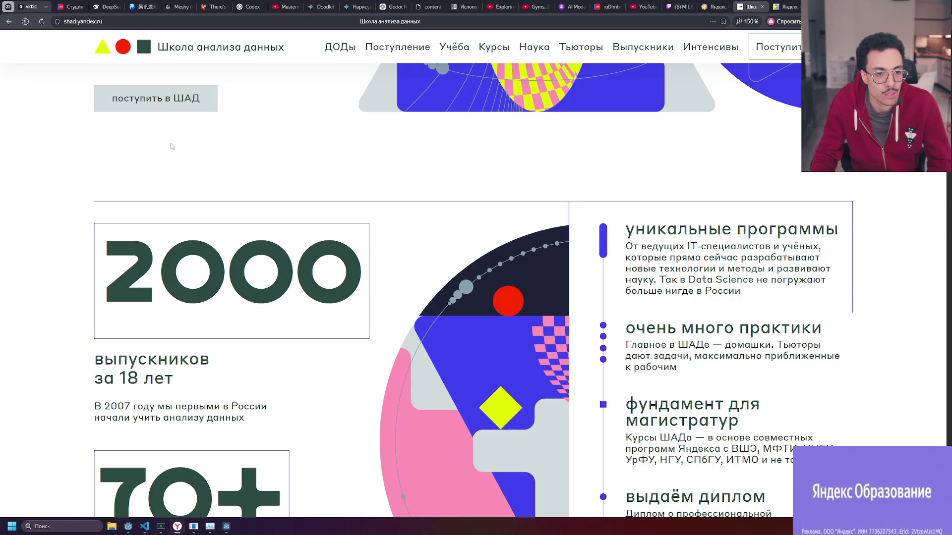
pyautogui.scroll(6, 186, 204)
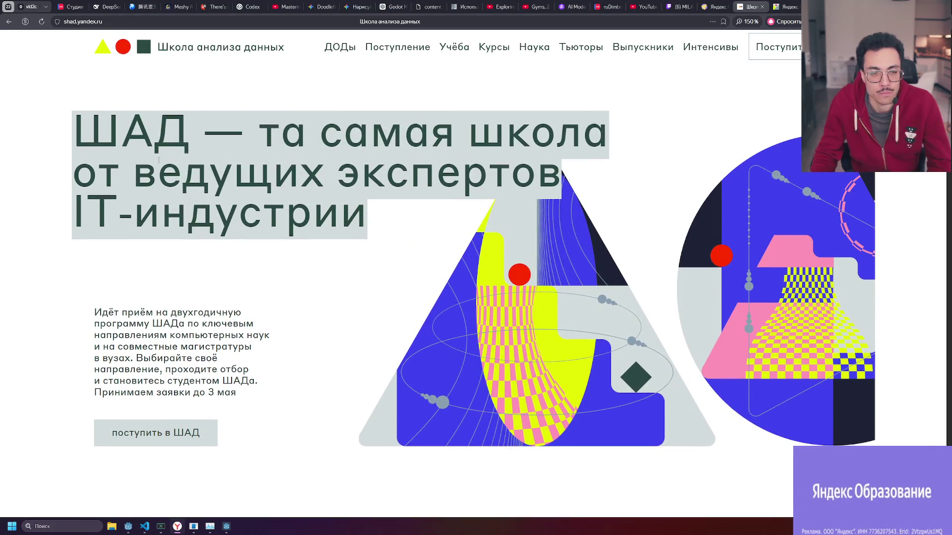
pyautogui.tripleClick(312, 189)
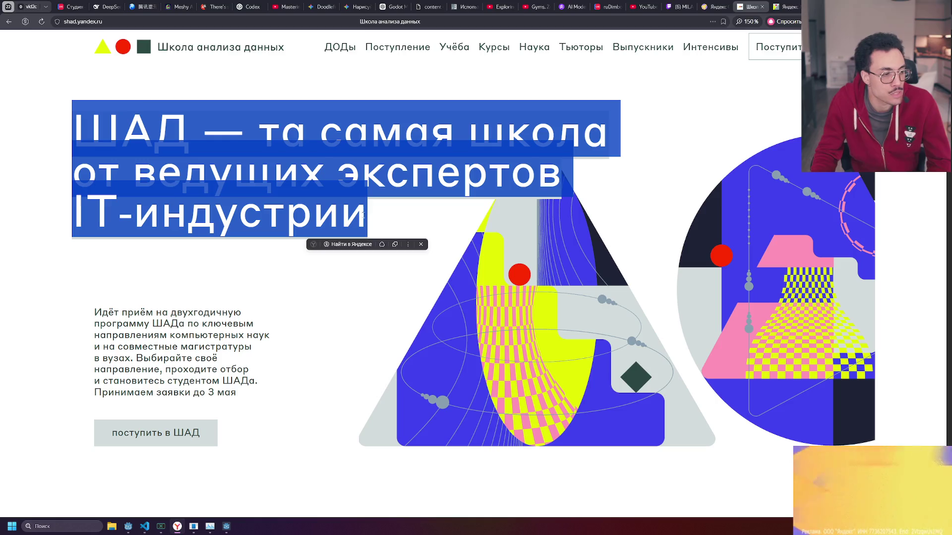
pyautogui.click(312, 188)
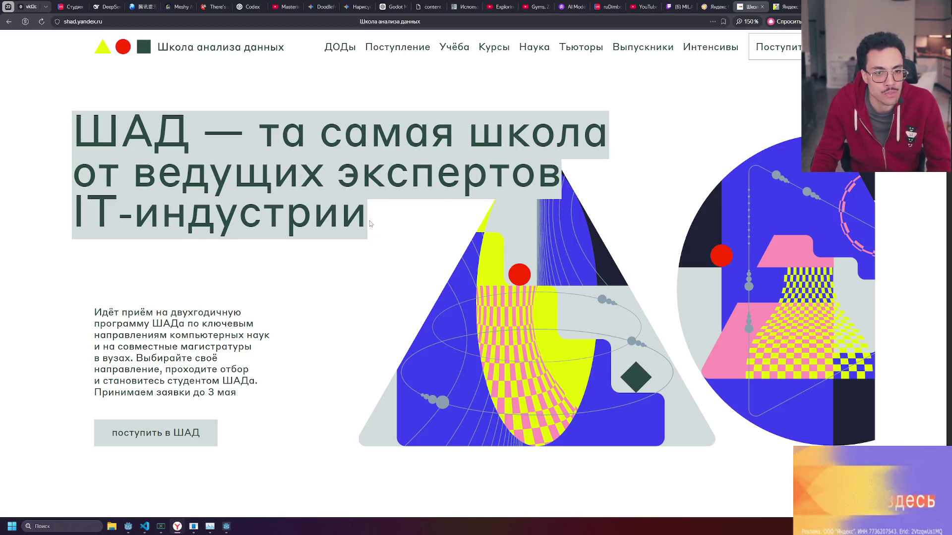
pyautogui.moveTo(370, 221); pyautogui.dragTo(74, 124)
pyautogui.click(151, 154)
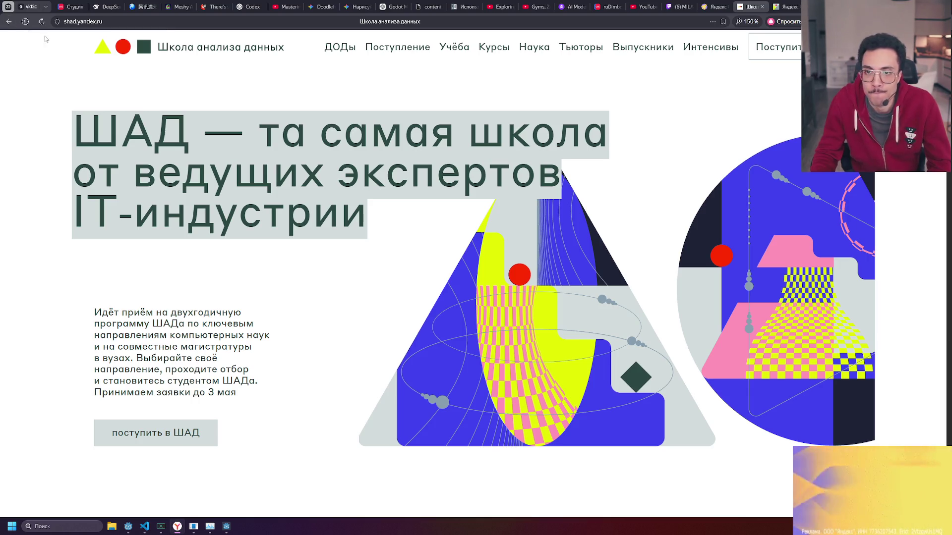
pyautogui.scroll(-5, 307, 236)
pyautogui.scroll(3, 304, 228)
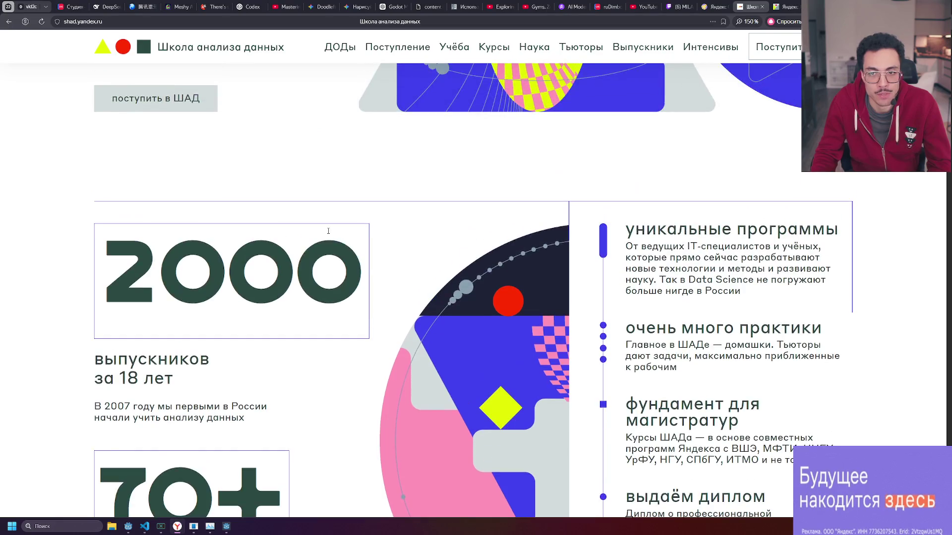
pyautogui.scroll(-5, 648, 292)
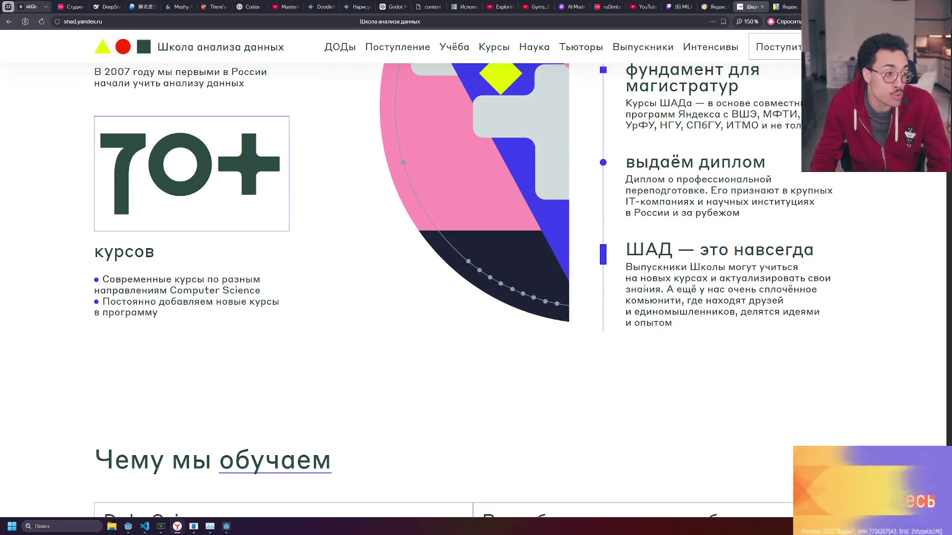
pyautogui.scroll(-5, 640, 288)
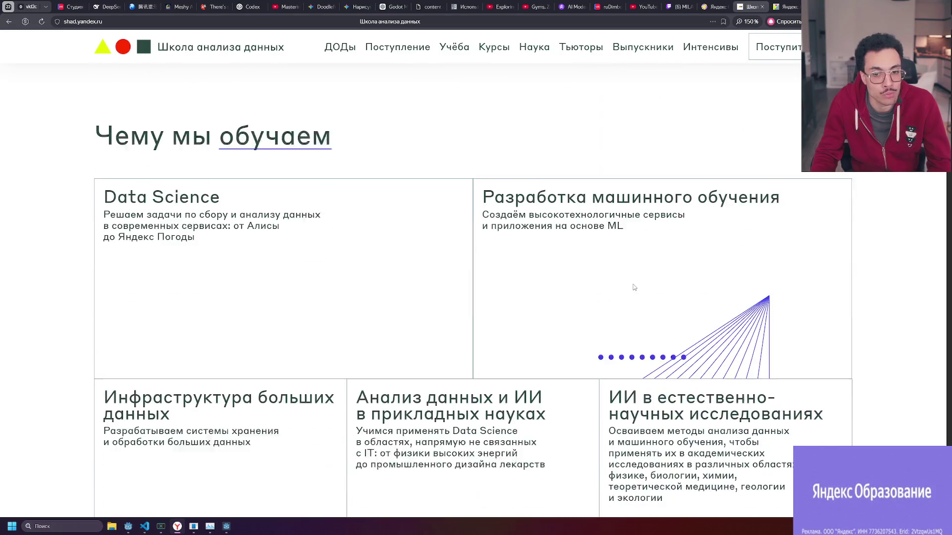
pyautogui.scroll(-3, 632, 287)
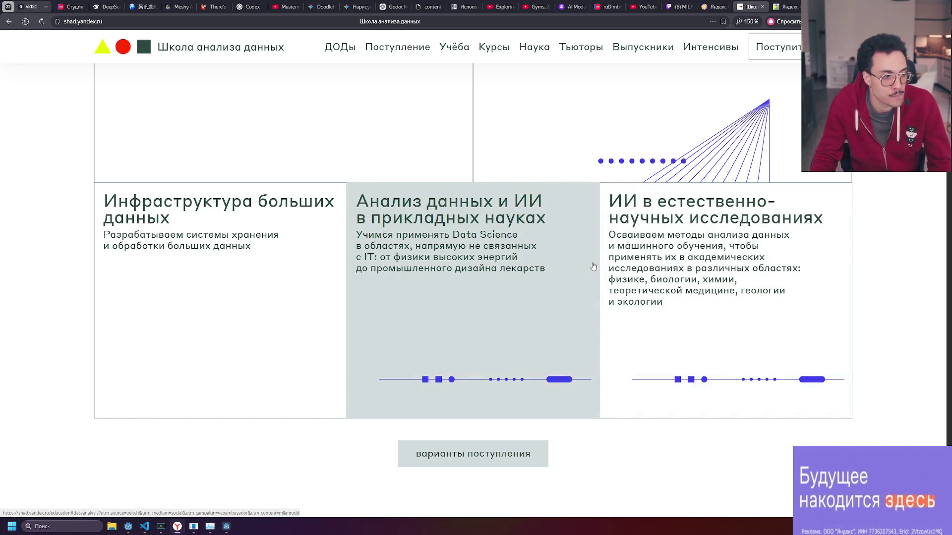
pyautogui.scroll(-8, 545, 265)
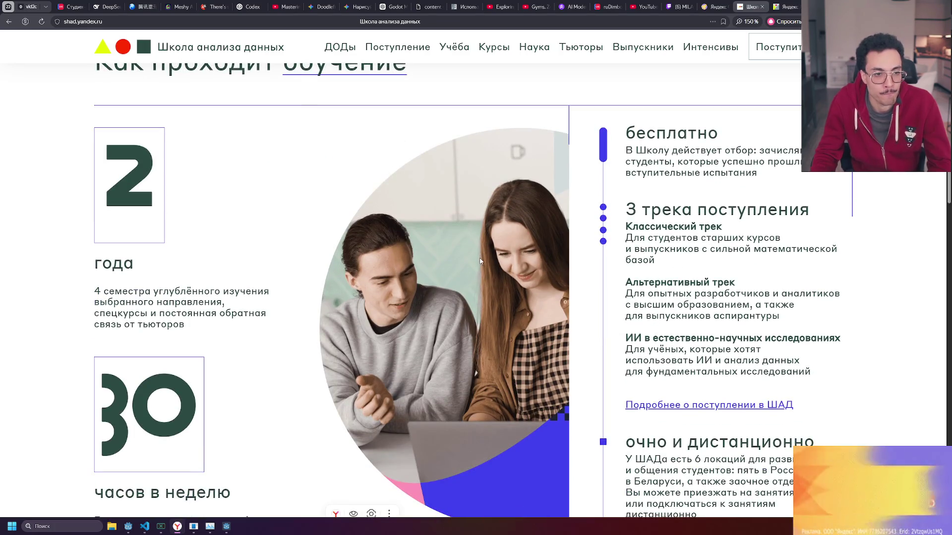
pyautogui.moveTo(58, 304); pyautogui.dragTo(226, 314)
pyautogui.click(204, 325)
pyautogui.scroll(-3, 193, 323)
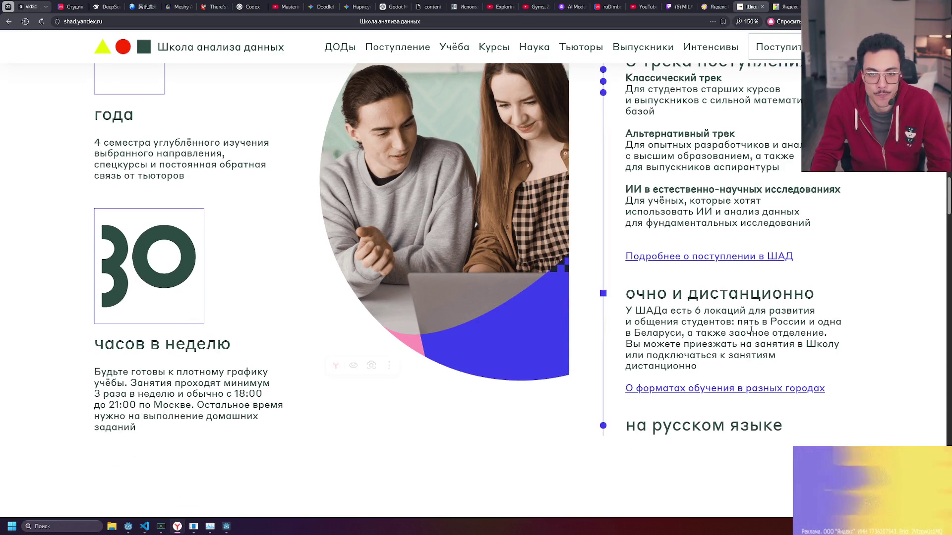
pyautogui.scroll(-5, 701, 314)
pyautogui.scroll(-3, 684, 312)
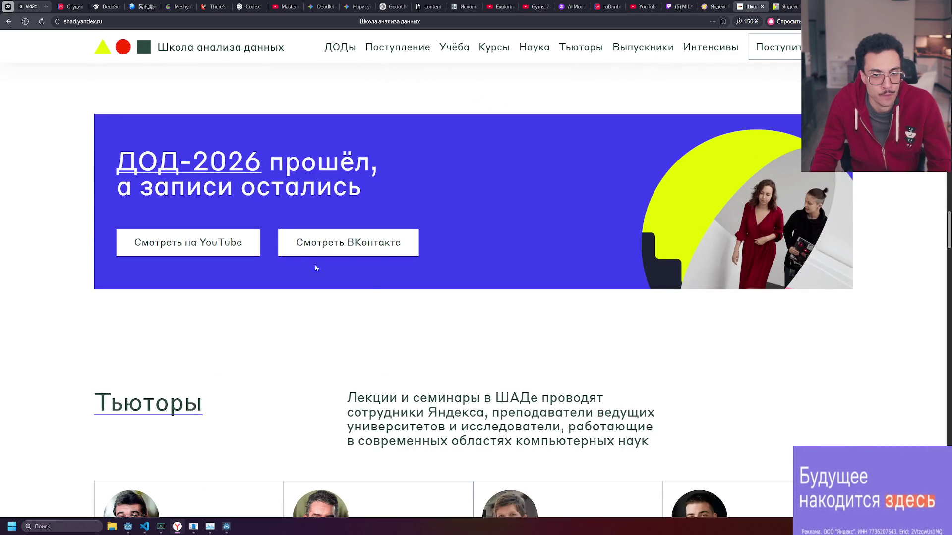
pyautogui.scroll(-5, 293, 256)
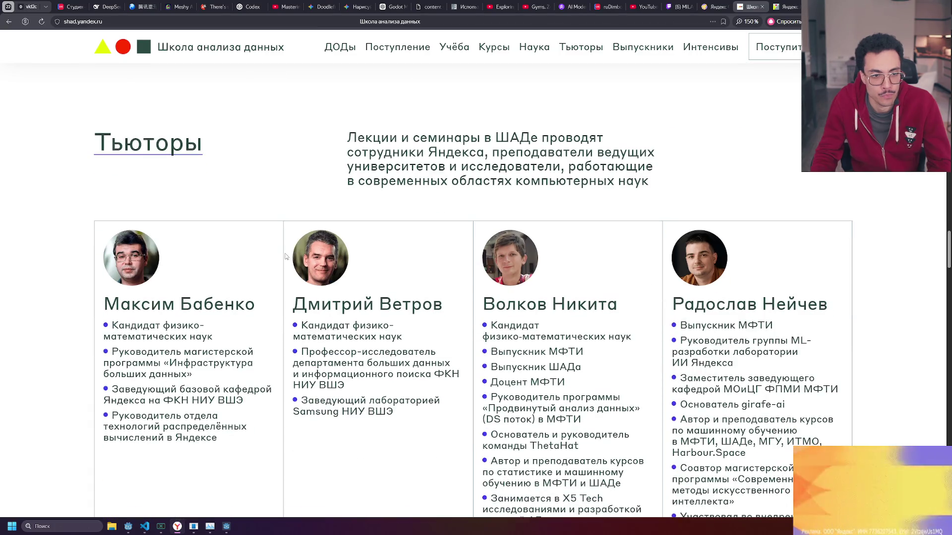
pyautogui.scroll(-1, 284, 255)
pyautogui.scroll(1, 155, 273)
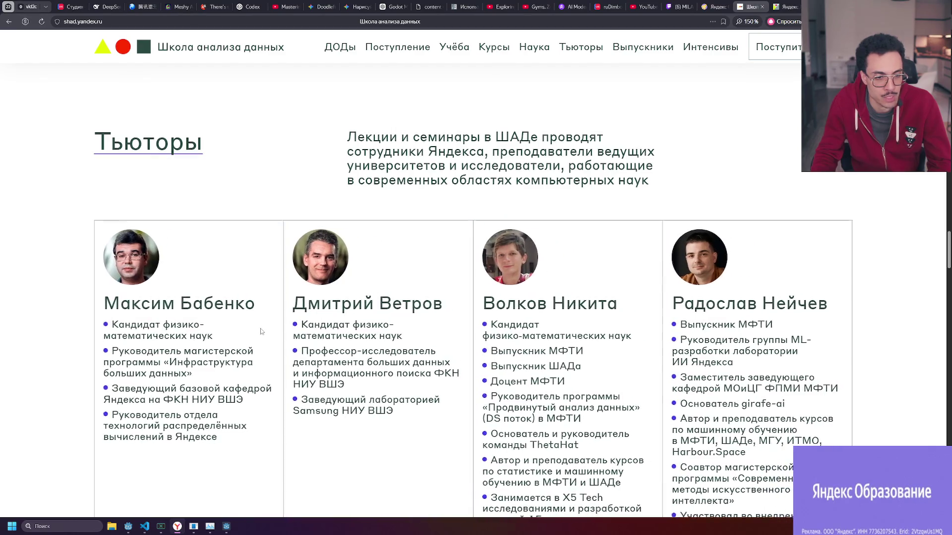
pyautogui.scroll(-2, 263, 332)
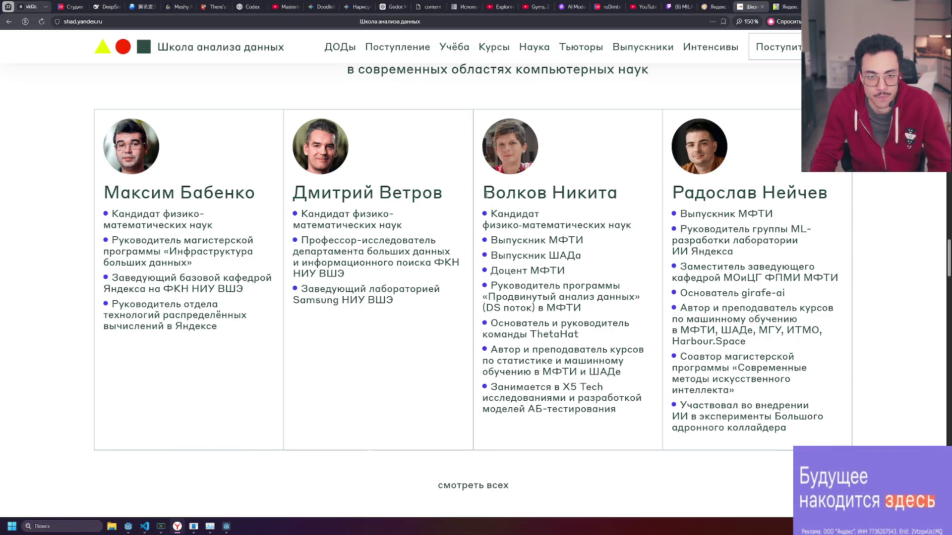
pyautogui.hscroll(3, 356, 229)
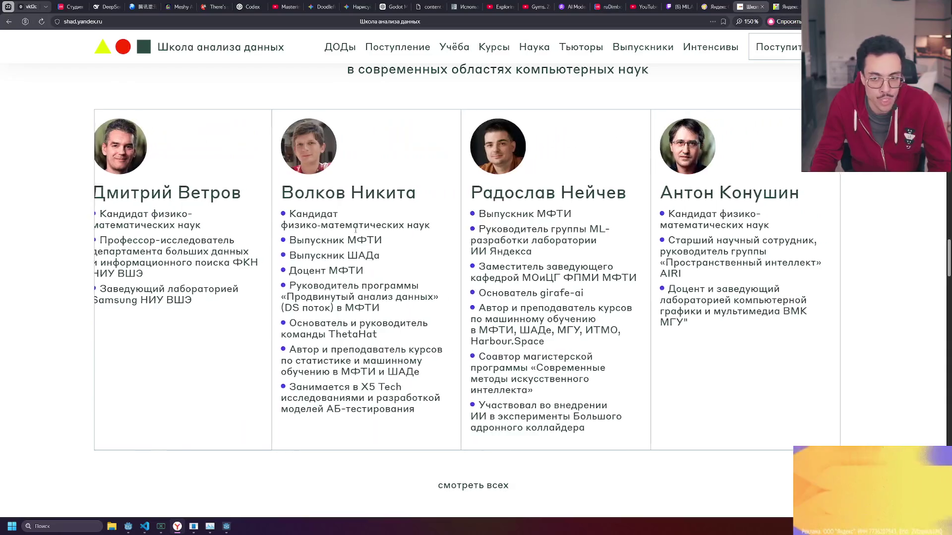
pyautogui.hscroll(-3, 317, 209)
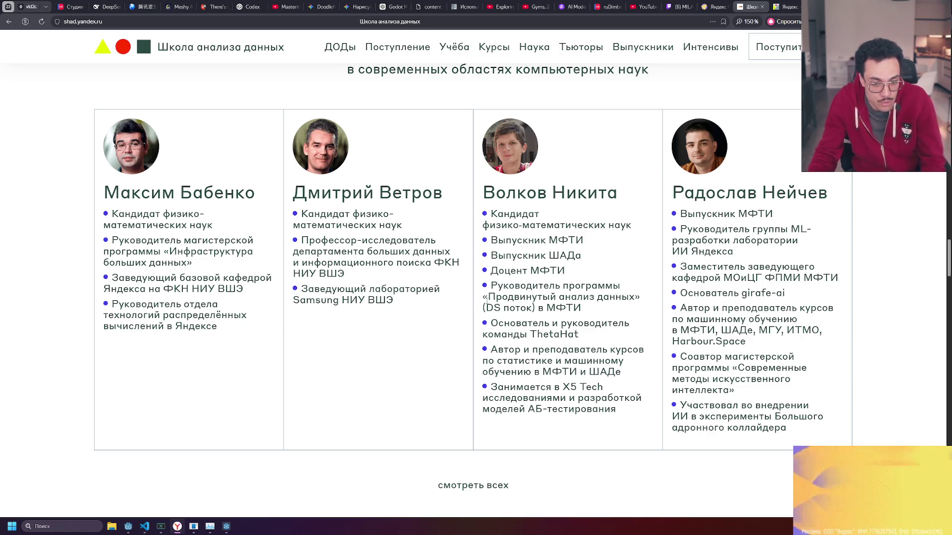
pyautogui.scroll(-6, 487, 297)
pyautogui.scroll(-4, 484, 308)
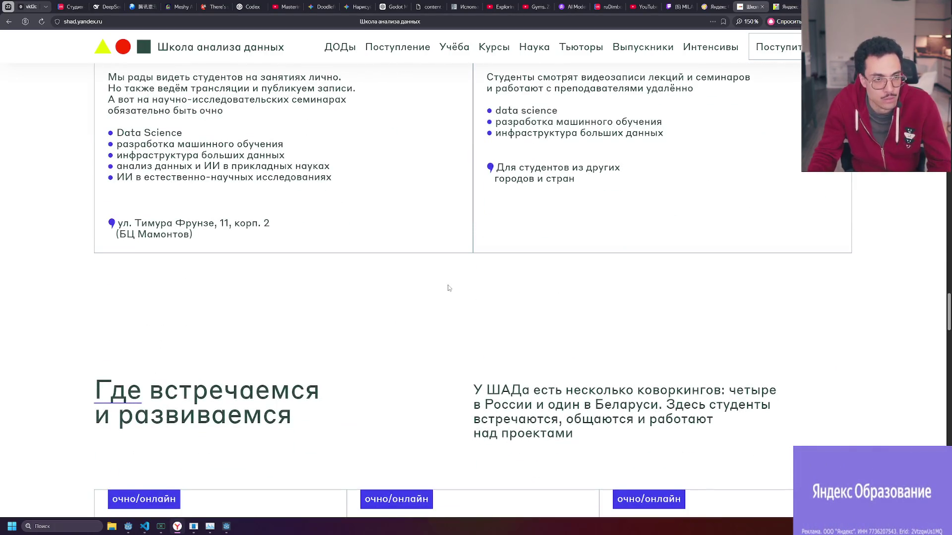
pyautogui.scroll(-5, 449, 287)
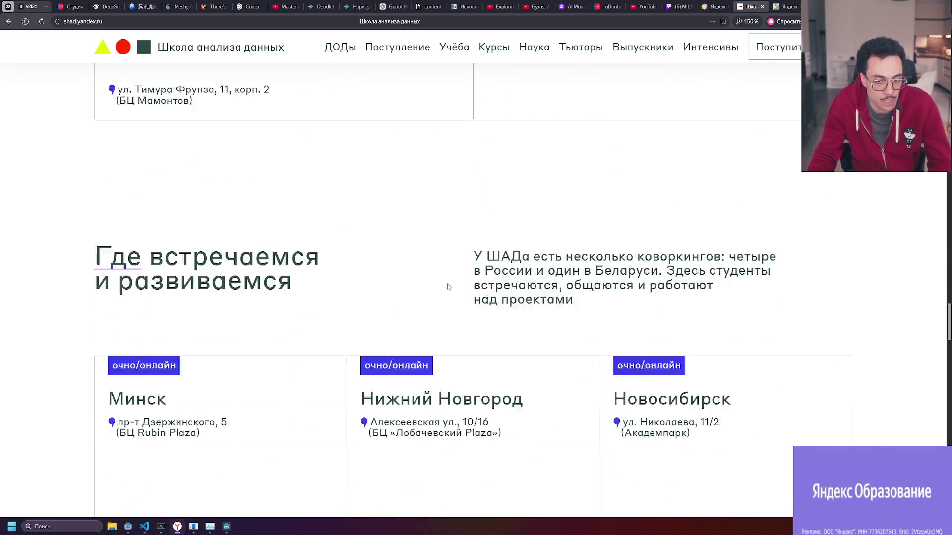
pyautogui.scroll(-5, 278, 248)
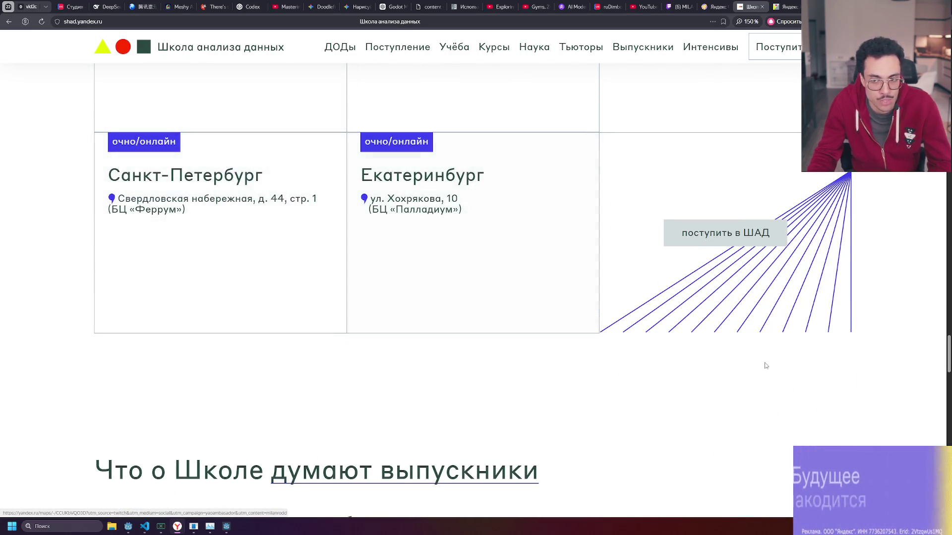
pyautogui.scroll(10, 782, 365)
pyautogui.scroll(10, 474, 290)
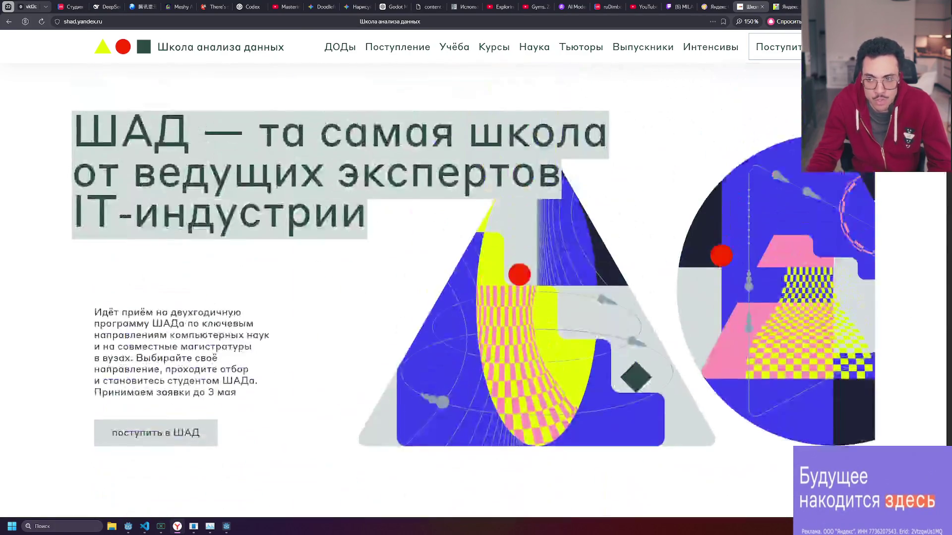
# Scroll the top of the ShAD homepage, highlighting words in the intro and the headline.
pyautogui.scroll(-3, 473, 290)
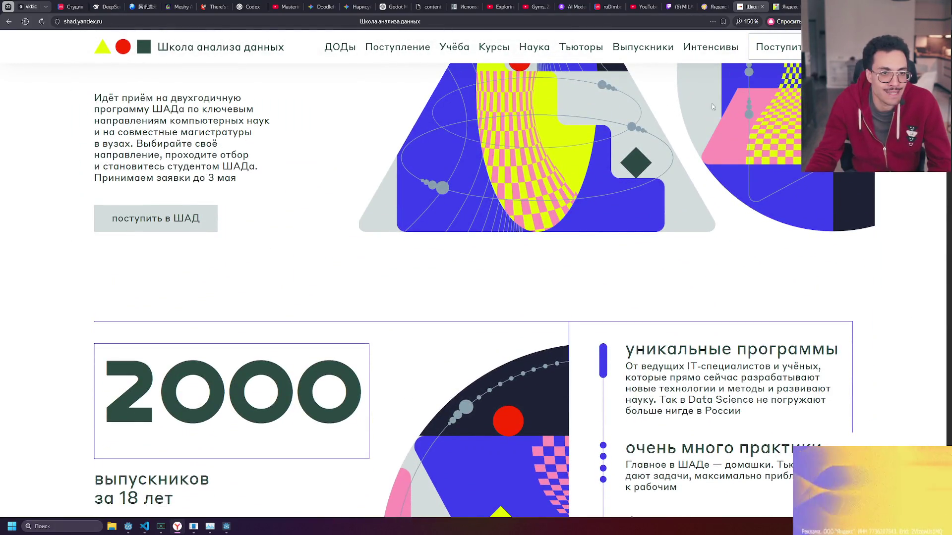
pyautogui.scroll(2, 154, 208)
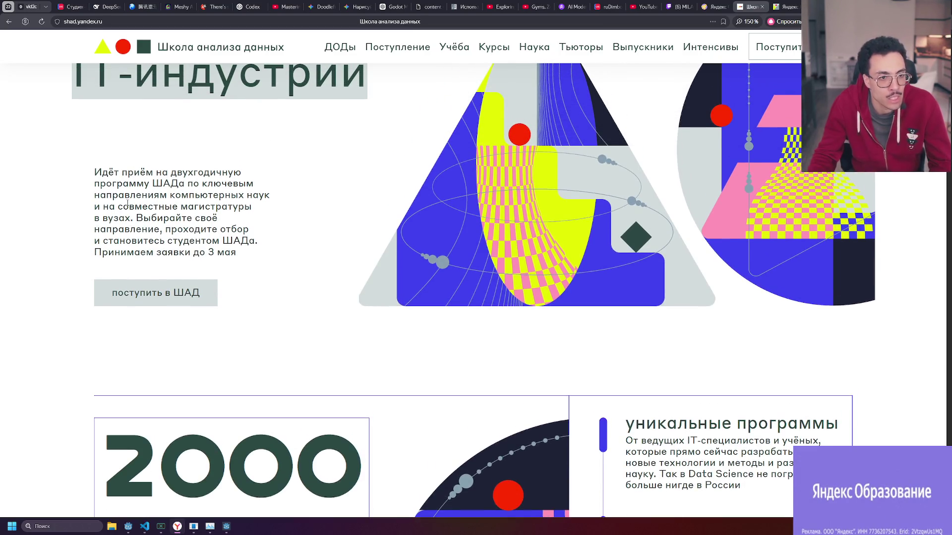
pyautogui.scroll(1, 223, 232)
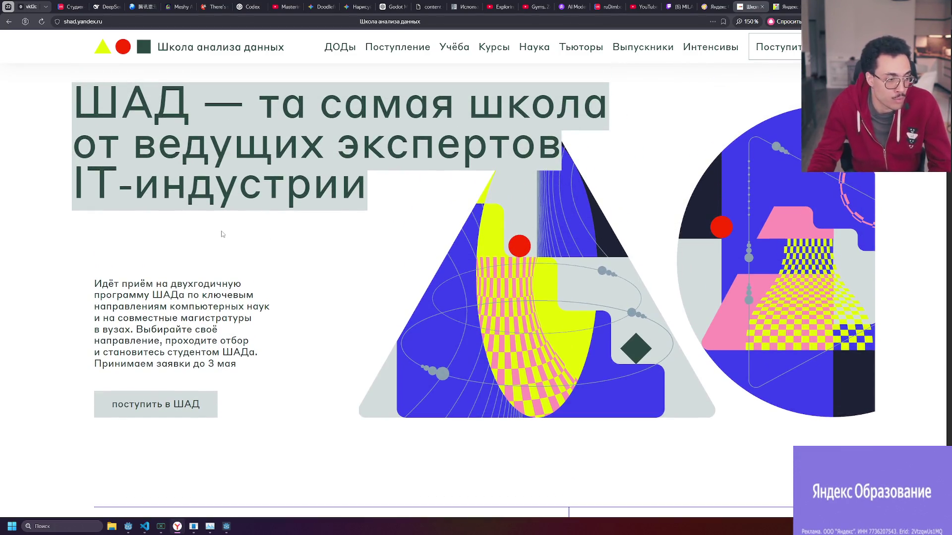
pyautogui.moveTo(118, 317); pyautogui.dragTo(240, 320)
pyautogui.click(252, 323)
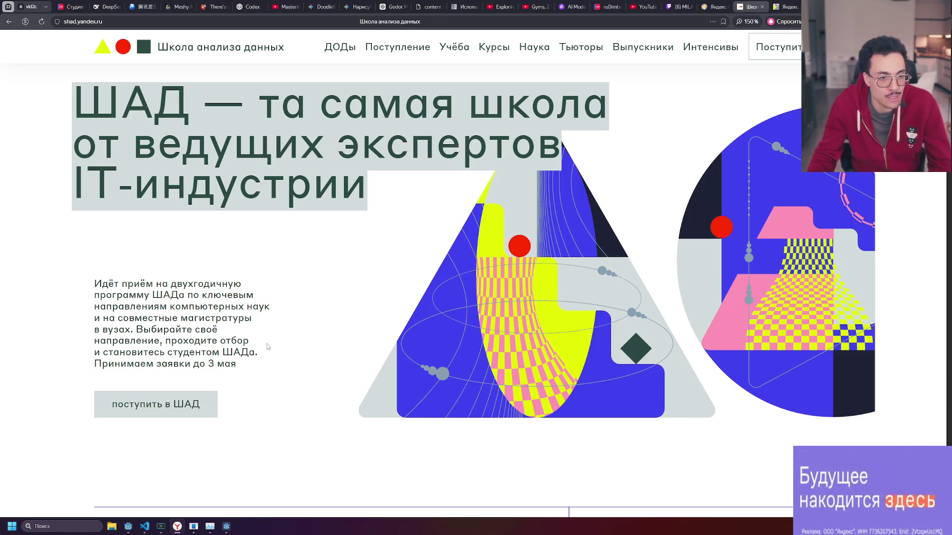
pyautogui.scroll(1, 269, 338)
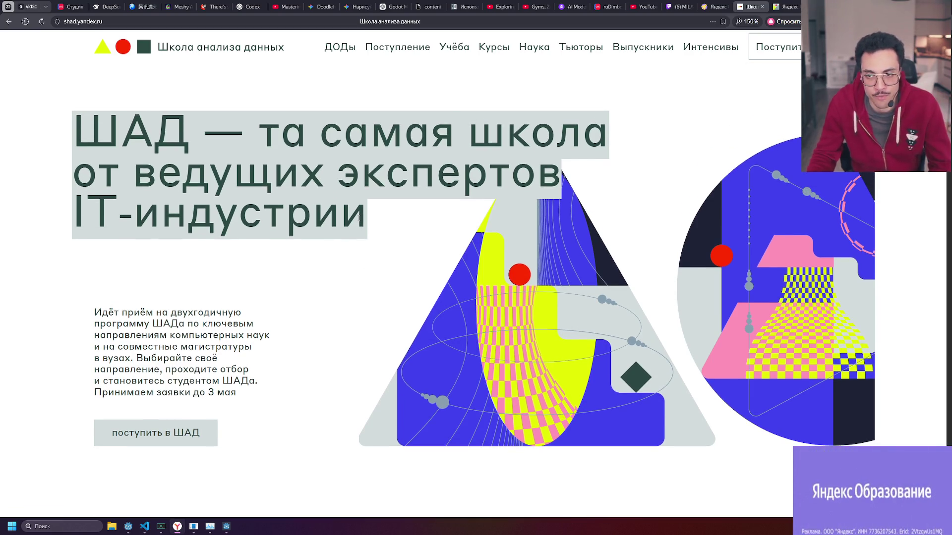
pyautogui.moveTo(355, 213)
pyautogui.mouseDown()
pyautogui.moveTo(121, 130)
pyautogui.moveTo(75, 128)
pyautogui.mouseUp()
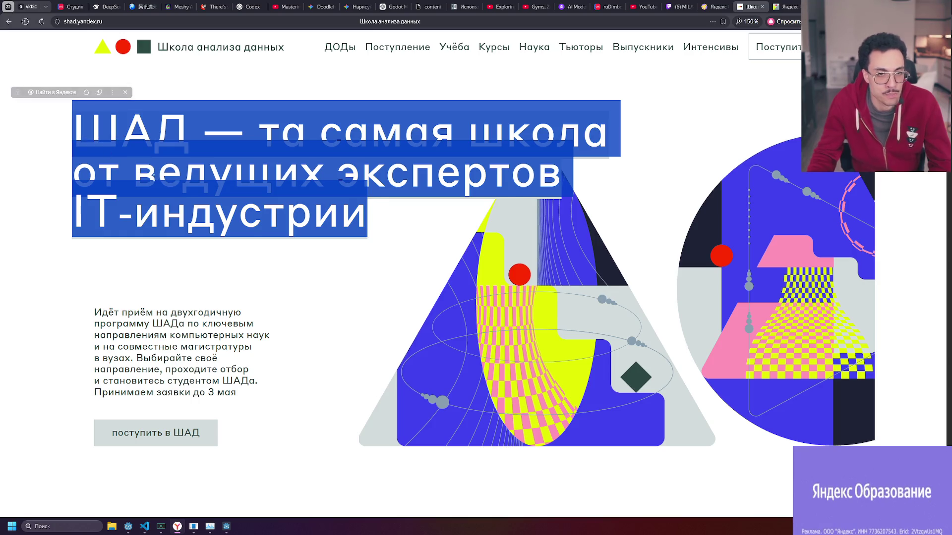
pyautogui.click(257, 137)
pyautogui.moveTo(258, 137); pyautogui.dragTo(361, 219)
pyautogui.click(358, 218)
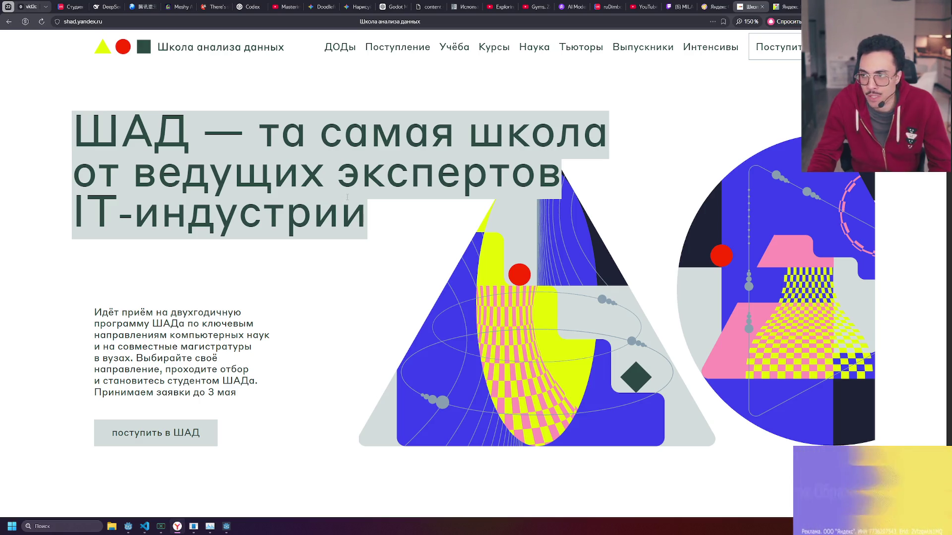
# Look over the lower ShAD sections, then open Yandex Education's AI in education page.
pyautogui.scroll(-5, 350, 194)
pyautogui.scroll(-3, 349, 195)
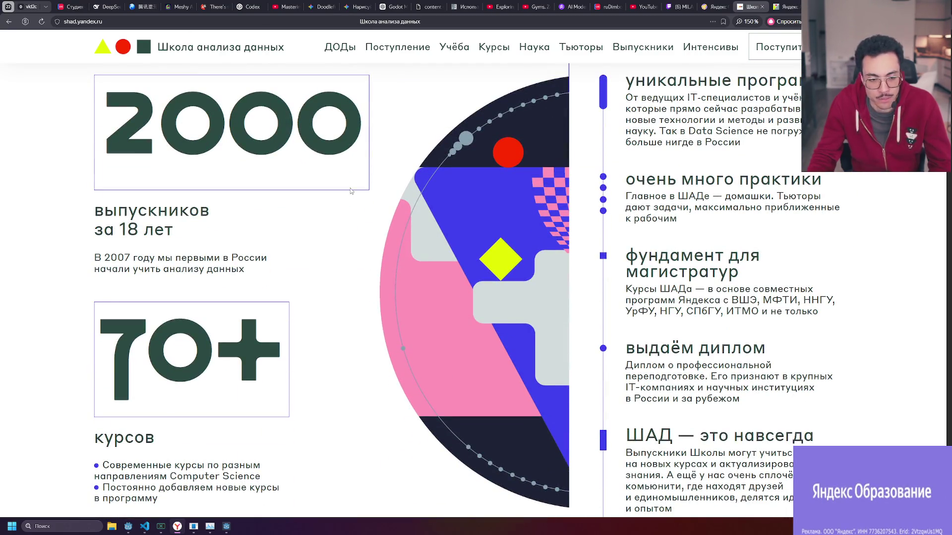
pyautogui.scroll(-3, 351, 191)
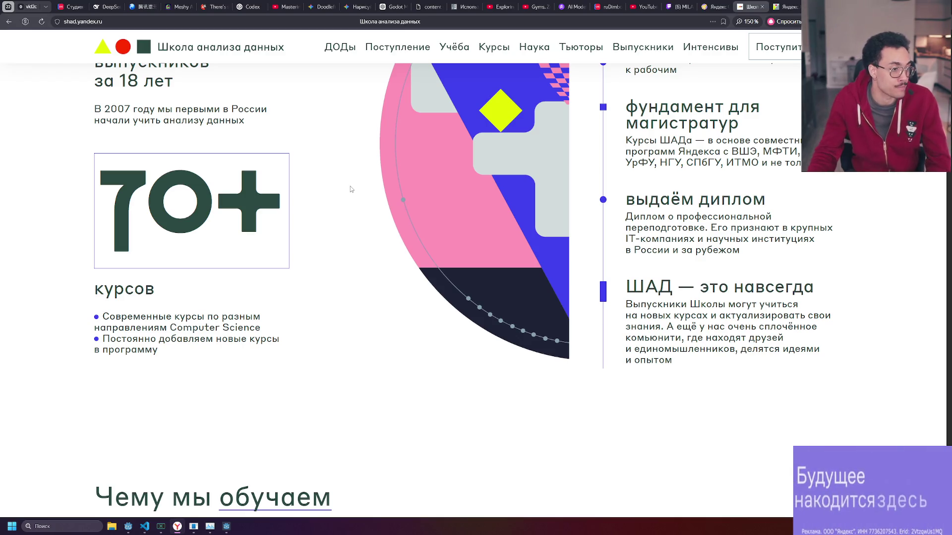
pyautogui.scroll(-3, 350, 182)
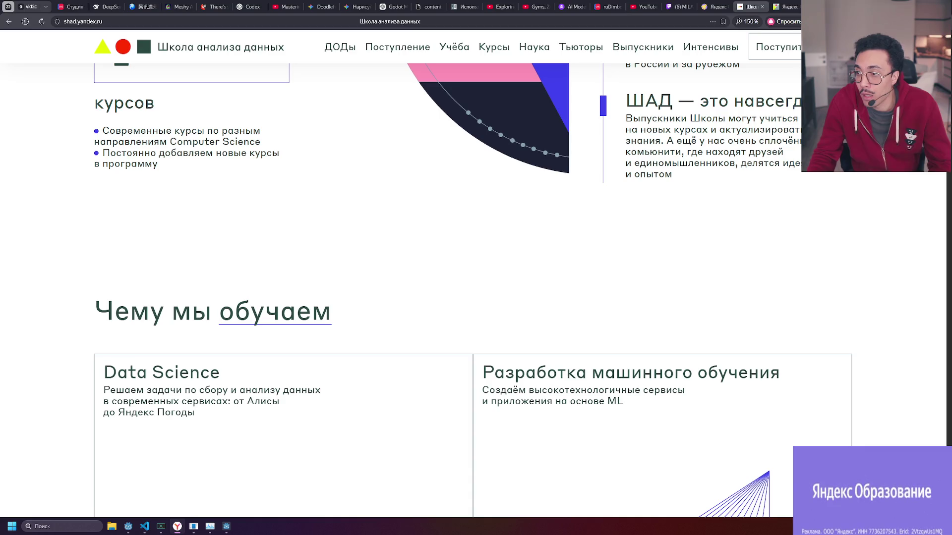
pyautogui.click(9, 23)
pyautogui.click(621, 48)
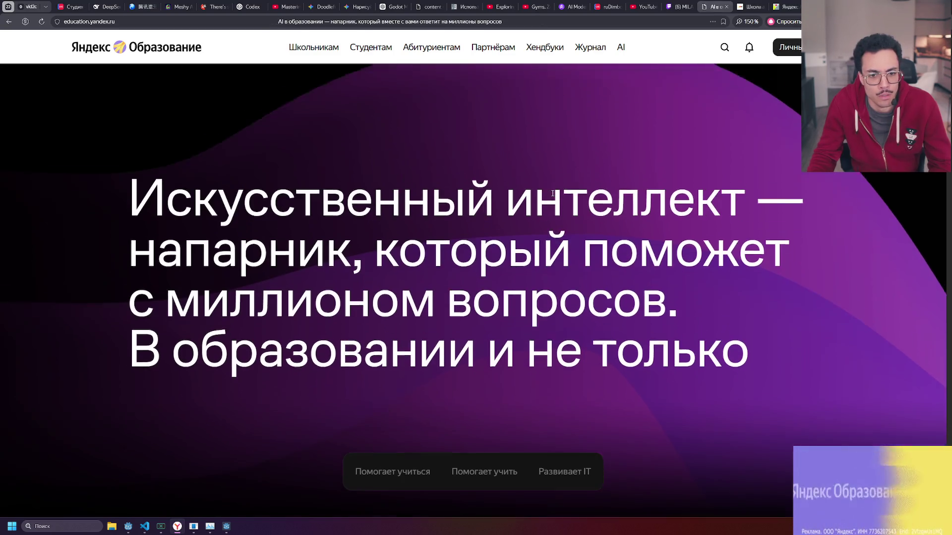
# Scroll the AI page down to the ИИ развивает IT cards, then return to the Twitch stream.
pyautogui.scroll(-5, 553, 197)
pyautogui.scroll(-6, 553, 197)
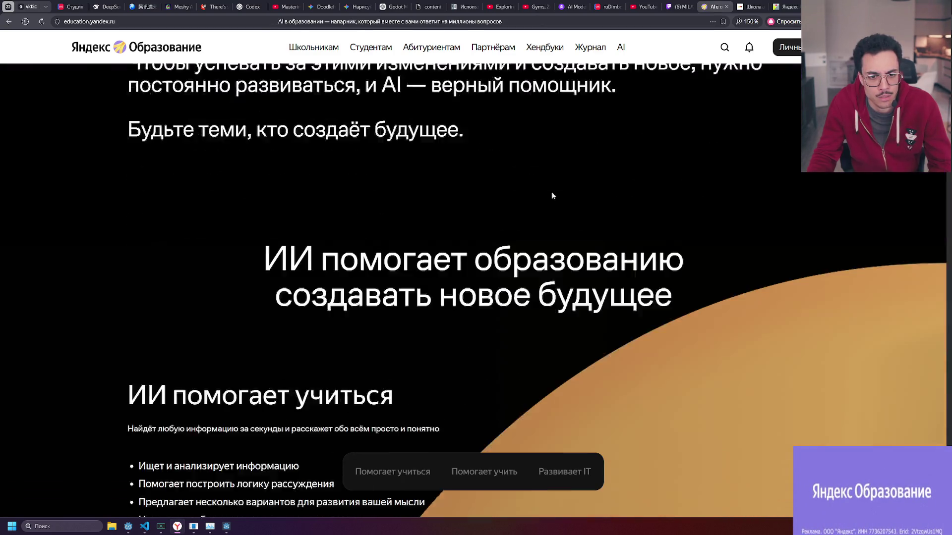
pyautogui.scroll(7, 541, 182)
pyautogui.scroll(5, 542, 182)
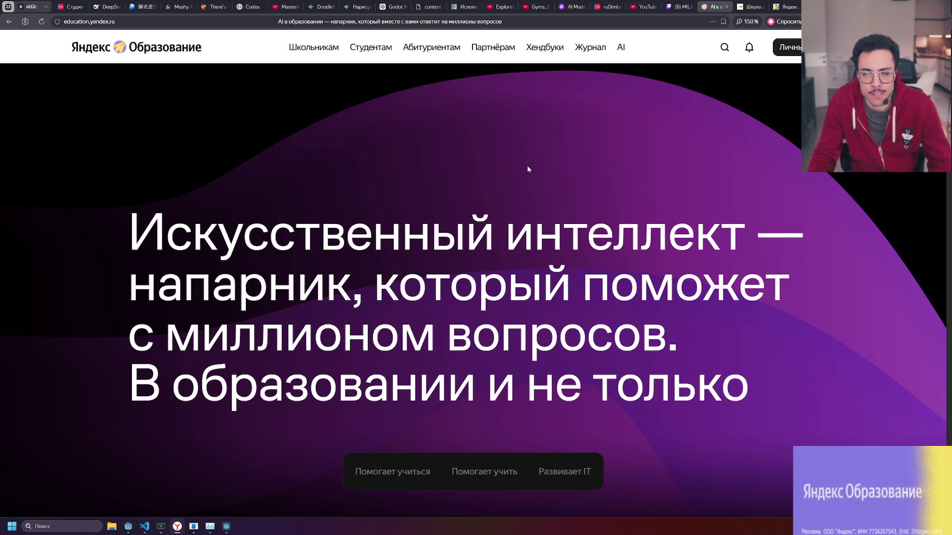
pyautogui.scroll(-5, 540, 168)
pyautogui.scroll(-10, 378, 158)
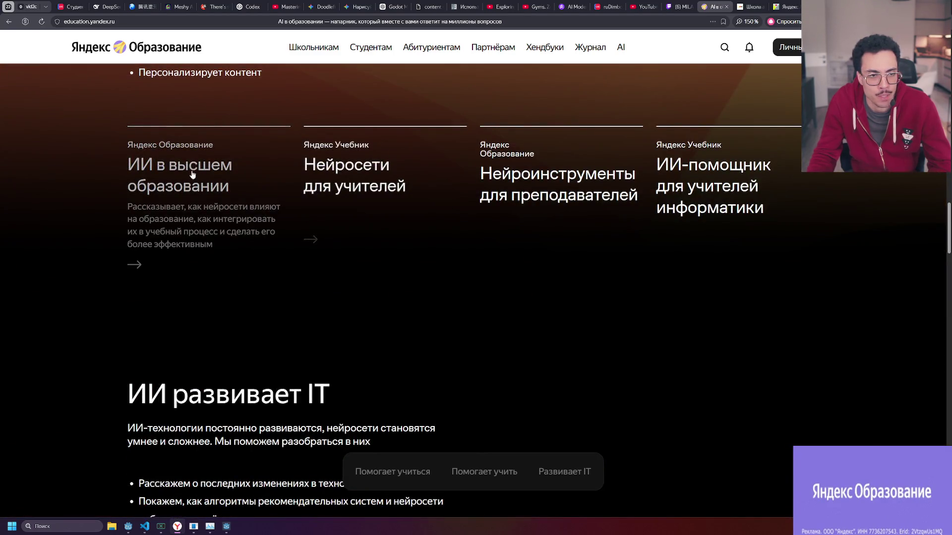
pyautogui.scroll(-5, 217, 168)
pyautogui.scroll(-4, 217, 168)
pyautogui.scroll(4, 221, 171)
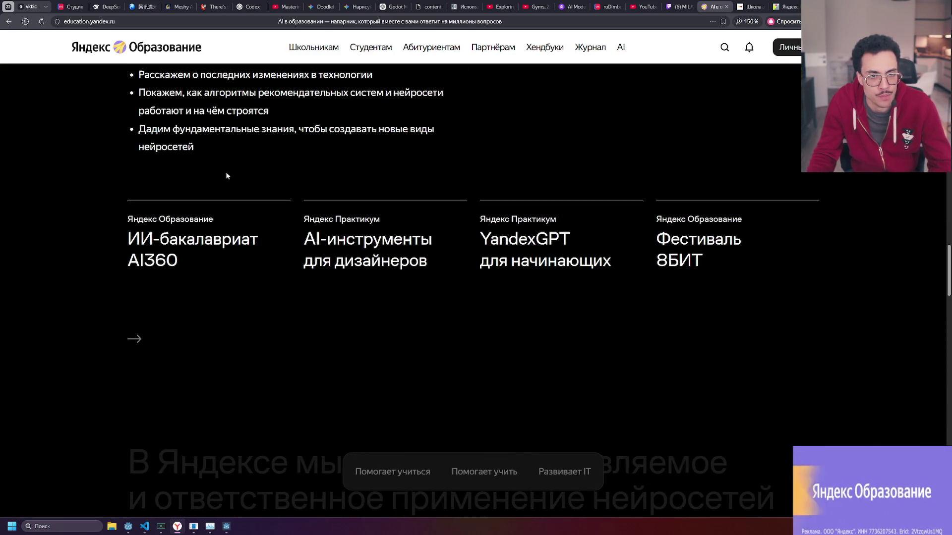
pyautogui.scroll(-1, 137, 279)
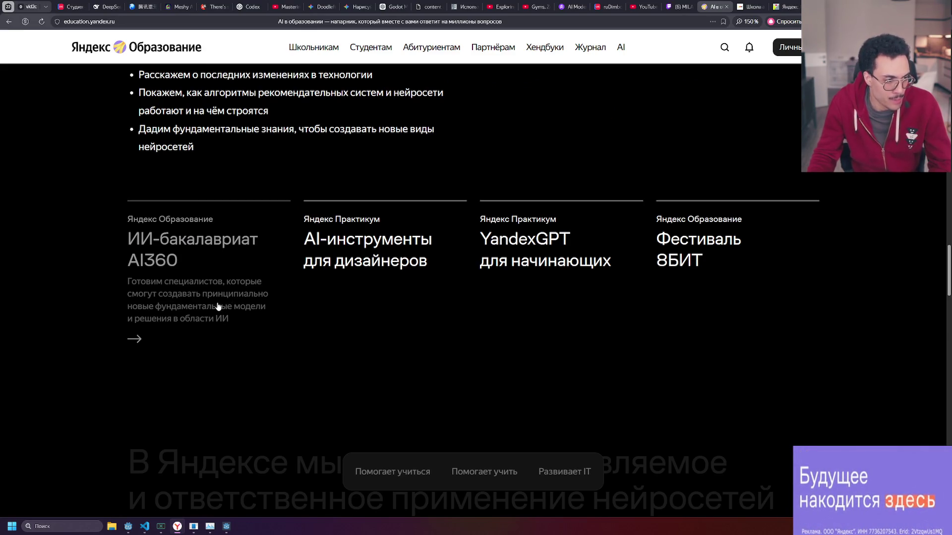
pyautogui.click(688, 4)
pyautogui.scroll(10, 326, 243)
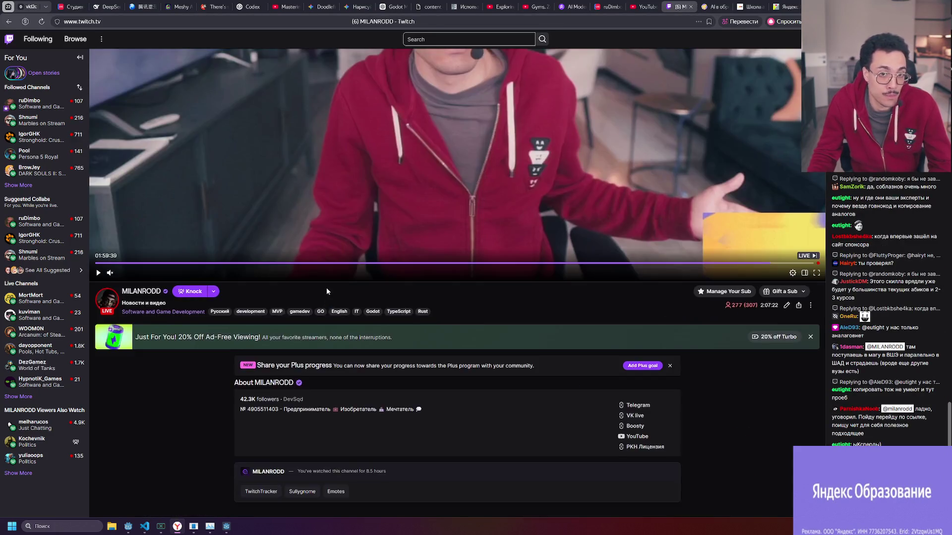
# Scroll down to the Twitch channel's About panels, then return to the Yandex Education AI page.
pyautogui.scroll(-7, 320, 277)
pyautogui.scroll(-3, 318, 278)
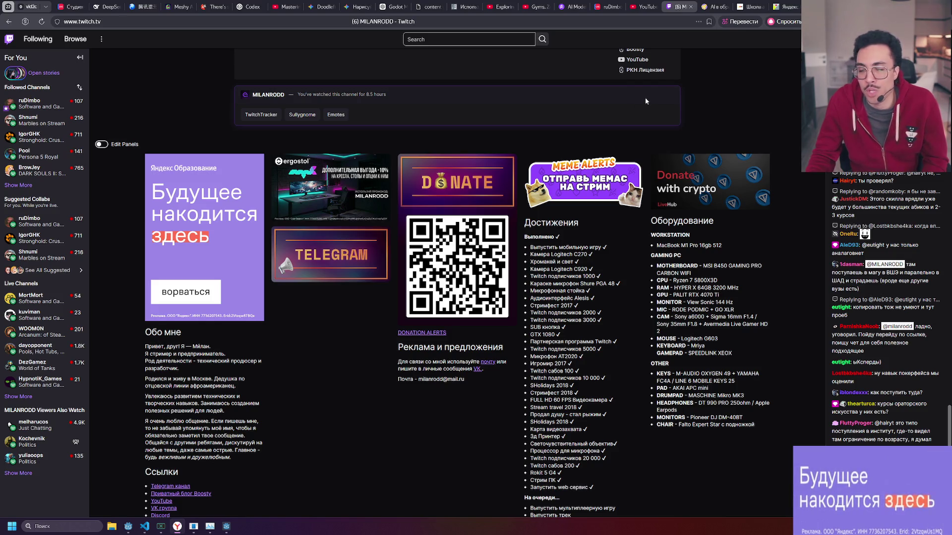
pyautogui.click(709, 5)
pyautogui.scroll(15, 537, 160)
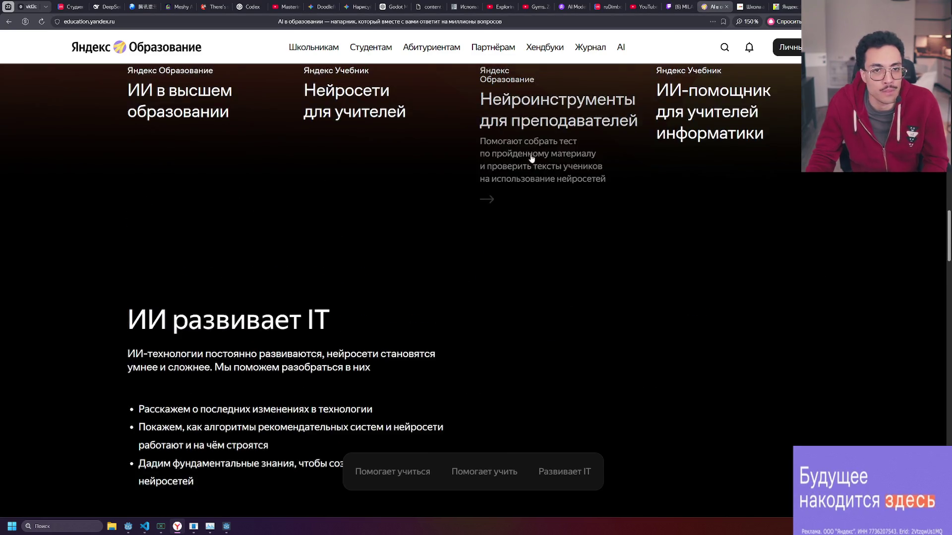
# Open the Школьникам и абитуриентам page and scroll down to the olympiads section.
pyautogui.scroll(10, 536, 158)
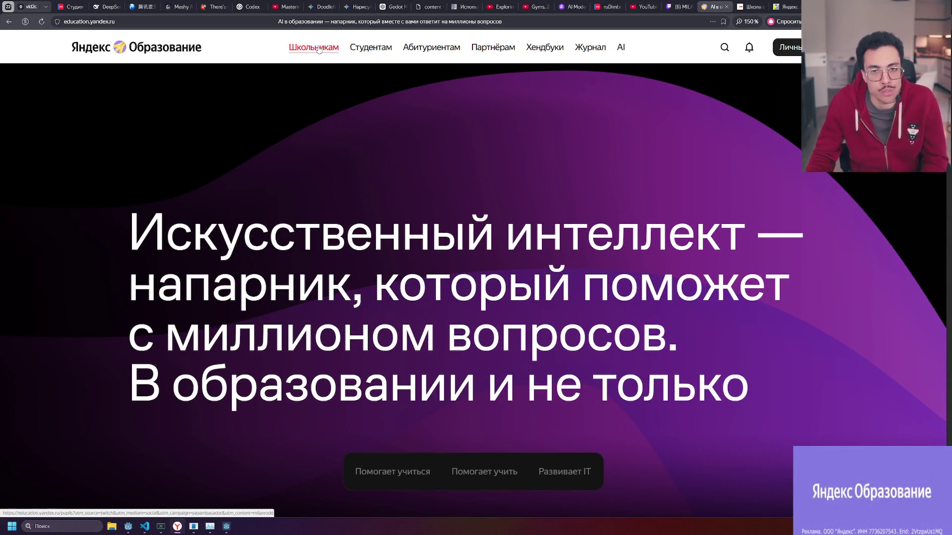
pyautogui.click(319, 48)
pyautogui.scroll(-5, 461, 147)
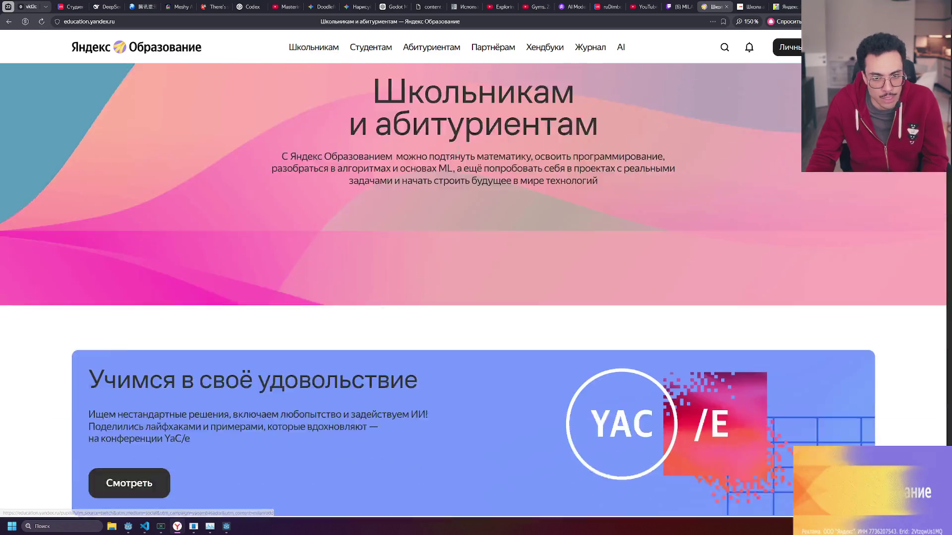
pyautogui.scroll(-5, 461, 147)
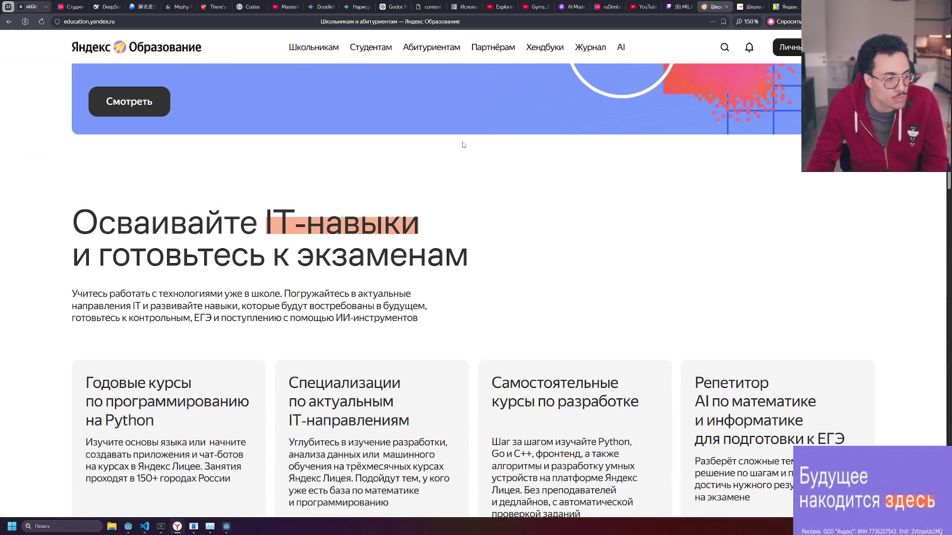
pyautogui.scroll(-4, 463, 144)
pyautogui.scroll(-7, 462, 144)
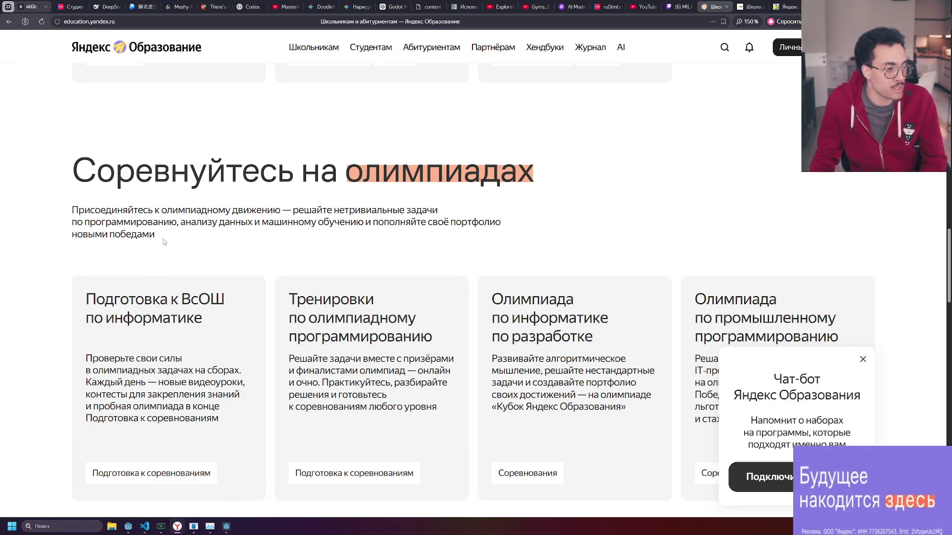
# Dismiss the chat-bot popup and highlight the Соревнуйтесь на олимпиадах heading.
pyautogui.click(862, 359)
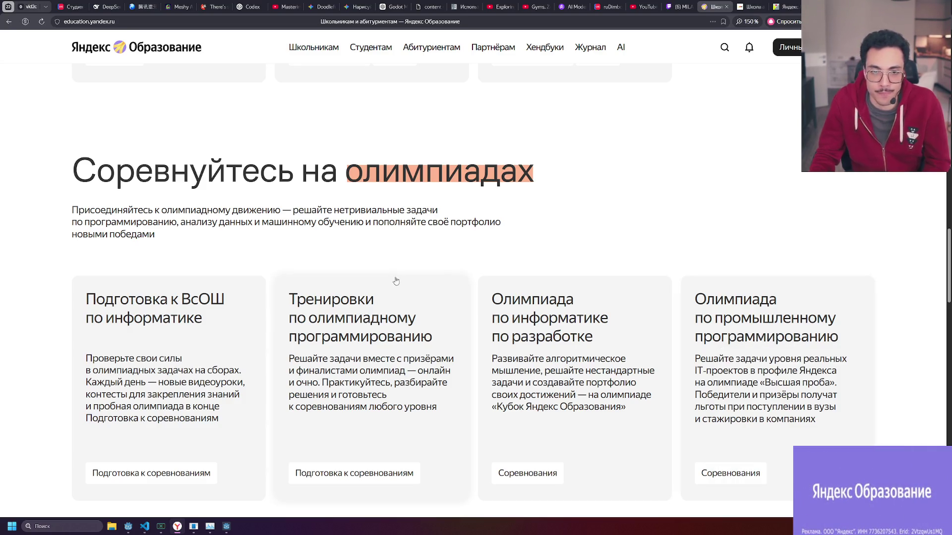
pyautogui.moveTo(69, 163)
pyautogui.mouseDown()
pyautogui.moveTo(405, 192)
pyautogui.moveTo(576, 190)
pyautogui.mouseUp()
pyautogui.click(576, 190)
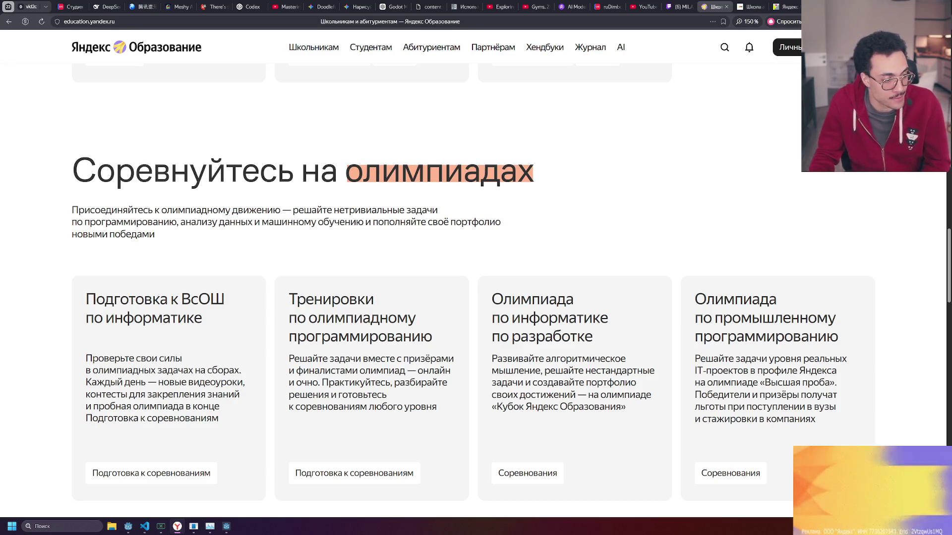